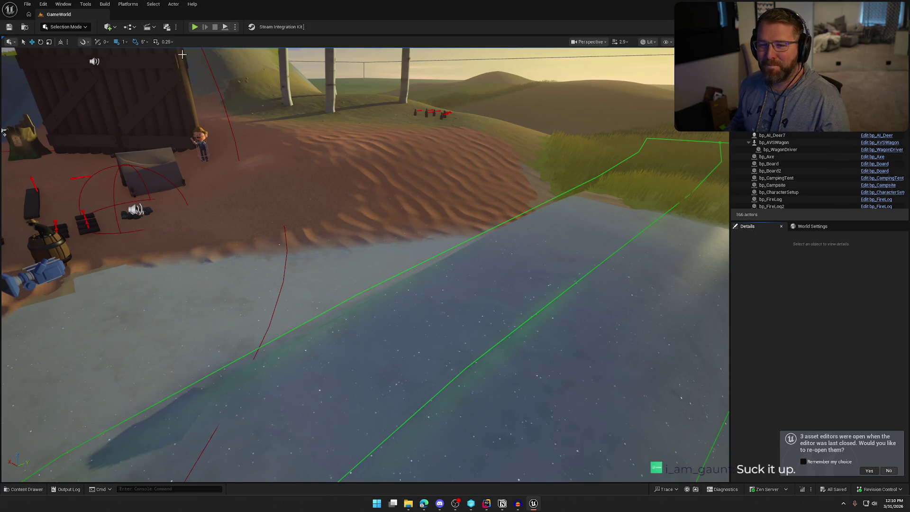
Step: Reopen last session's assets, inspect bp_Player's Camera Boom in its viewport, then return to GameWorld
{"action": "left_click", "coordinate": [869, 470]}
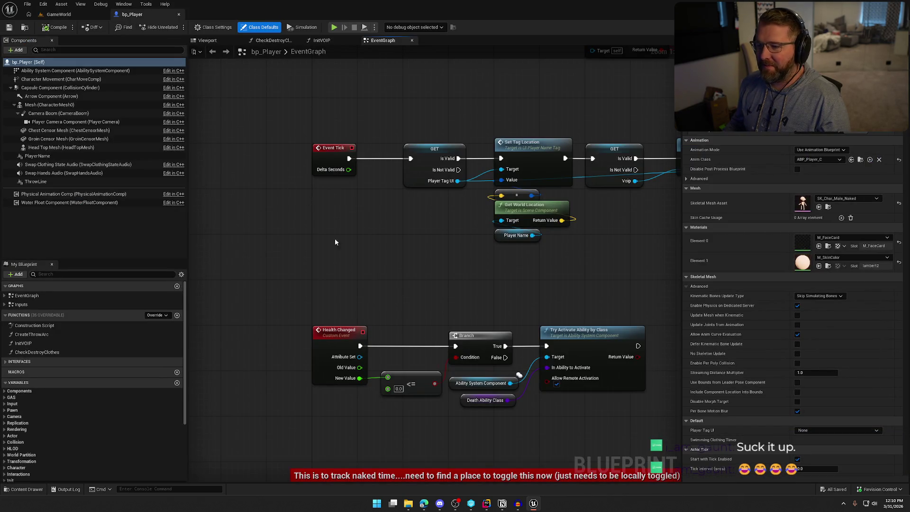
{"action": "left_click", "coordinate": [208, 41]}
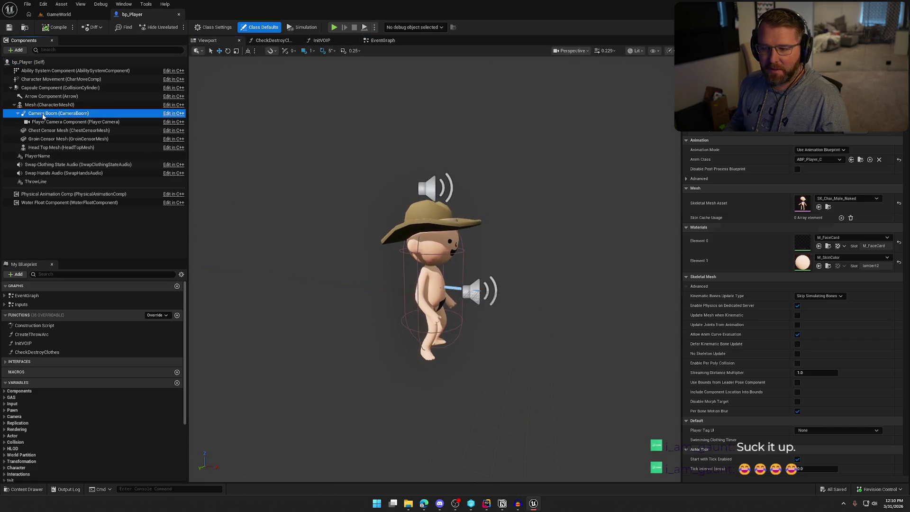
{"action": "double_click", "coordinate": [43, 116]}
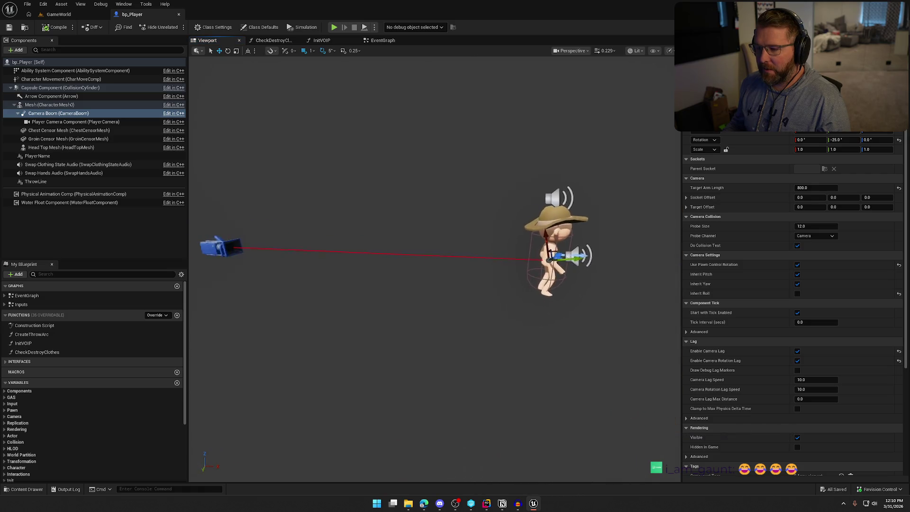
{"action": "left_click", "coordinate": [59, 14]}
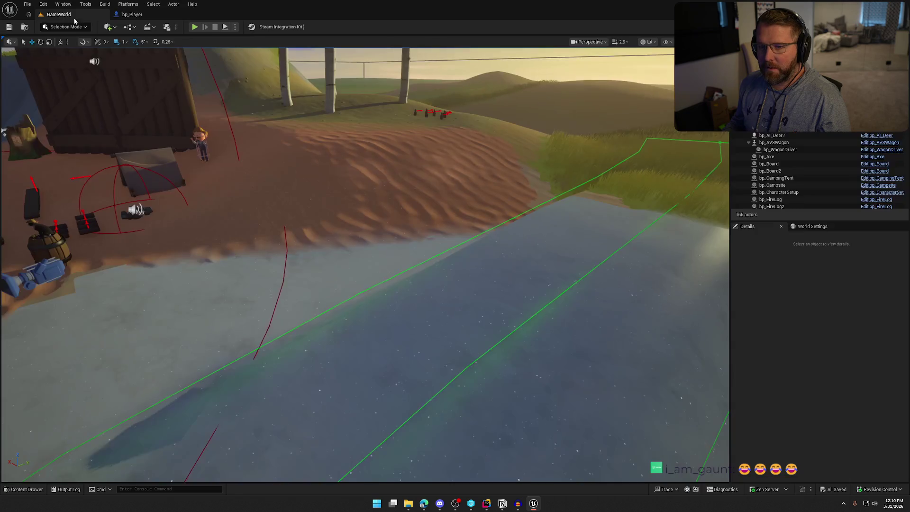
{"action": "left_click", "coordinate": [196, 27]}
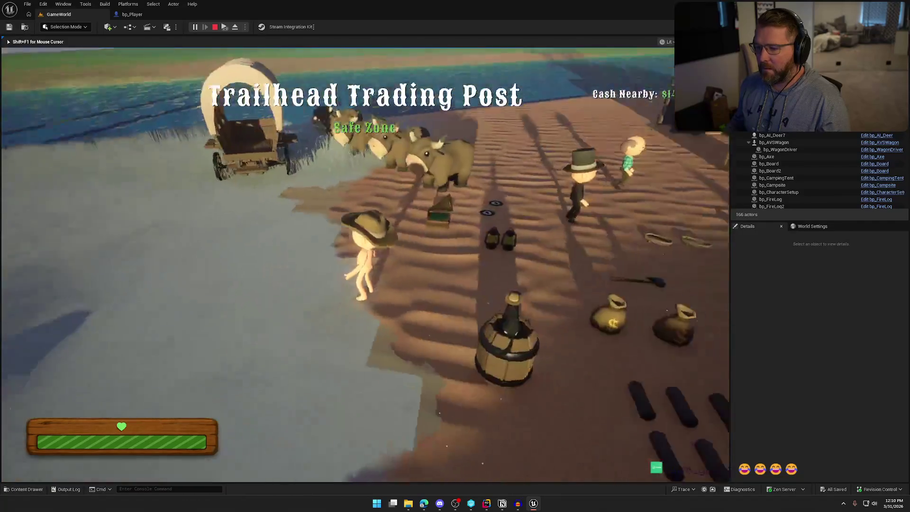
{"action": "key", "text": "shift+w"}
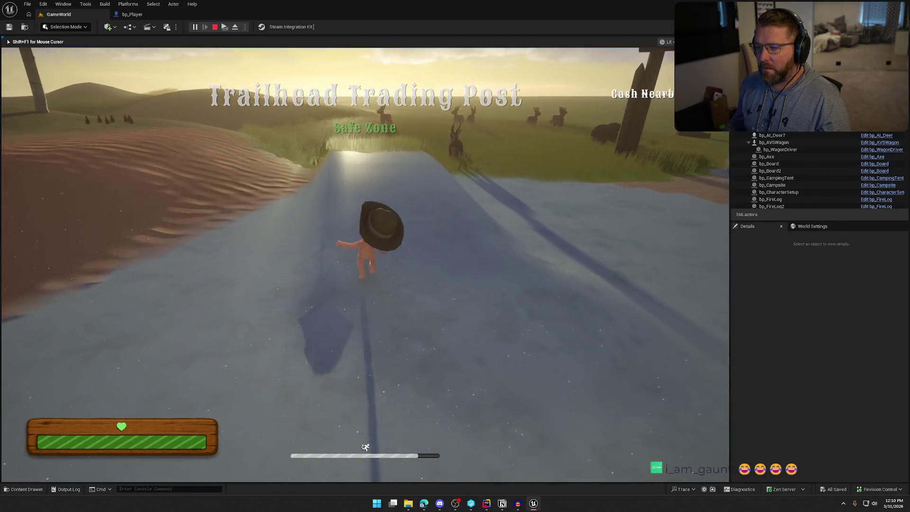
{"action": "key", "text": "w"}
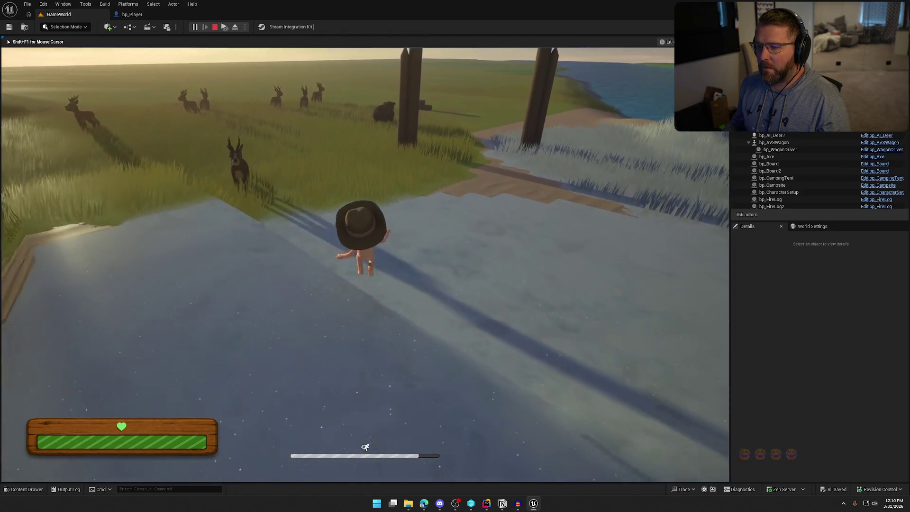
{"action": "key", "text": "w"}
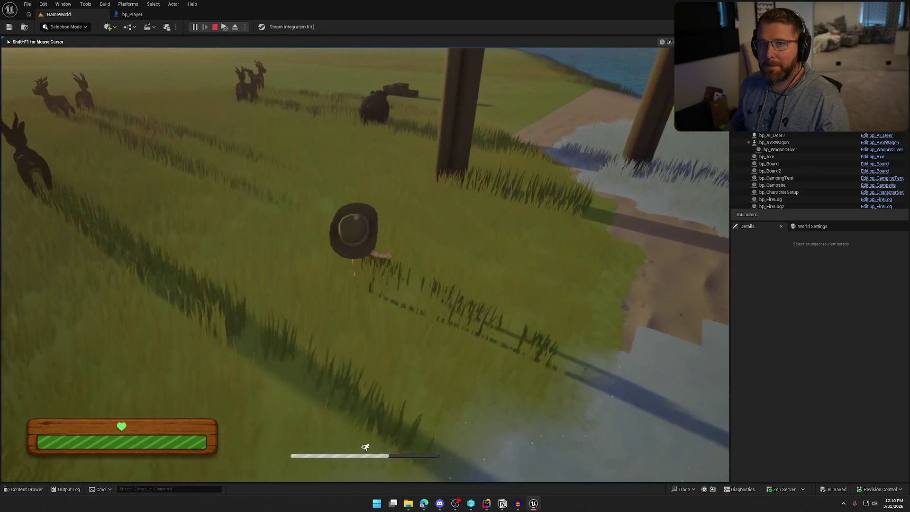
{"action": "key", "text": "s"}
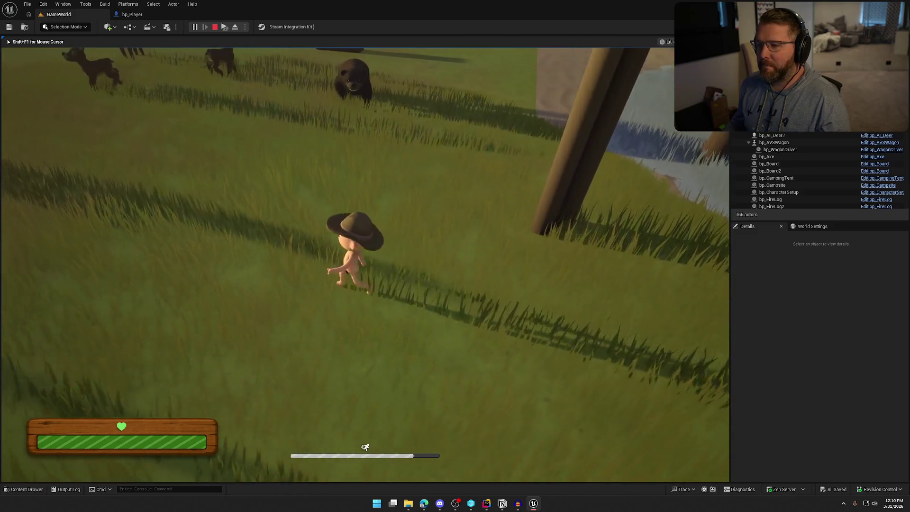
{"action": "key", "text": "w"}
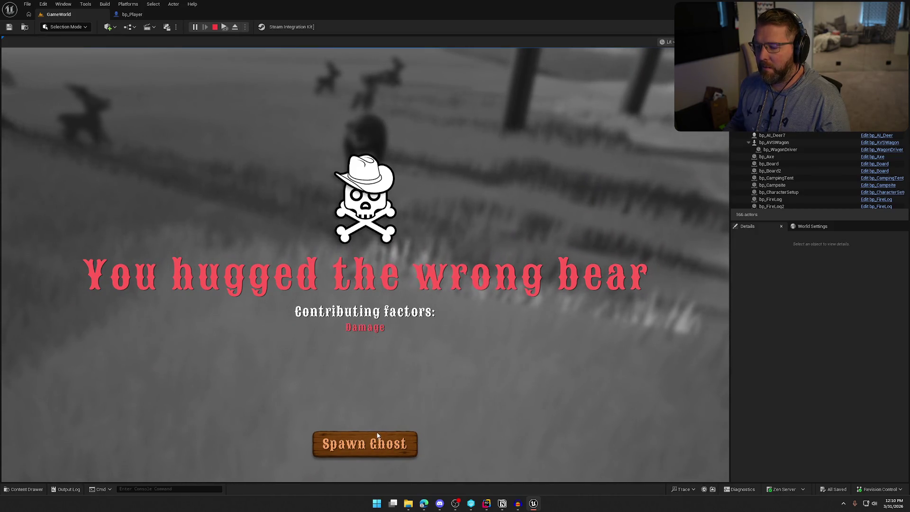
{"action": "left_click", "coordinate": [376, 444]}
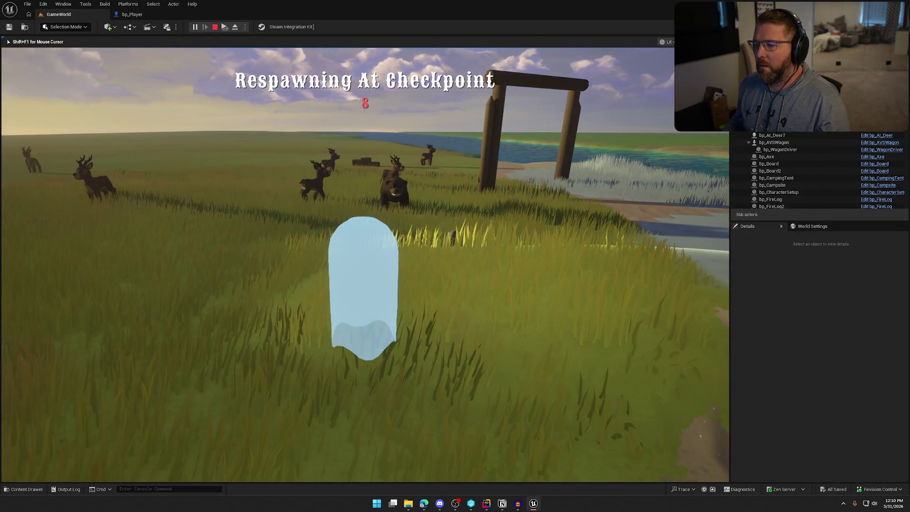
{"action": "key", "text": "Escape"}
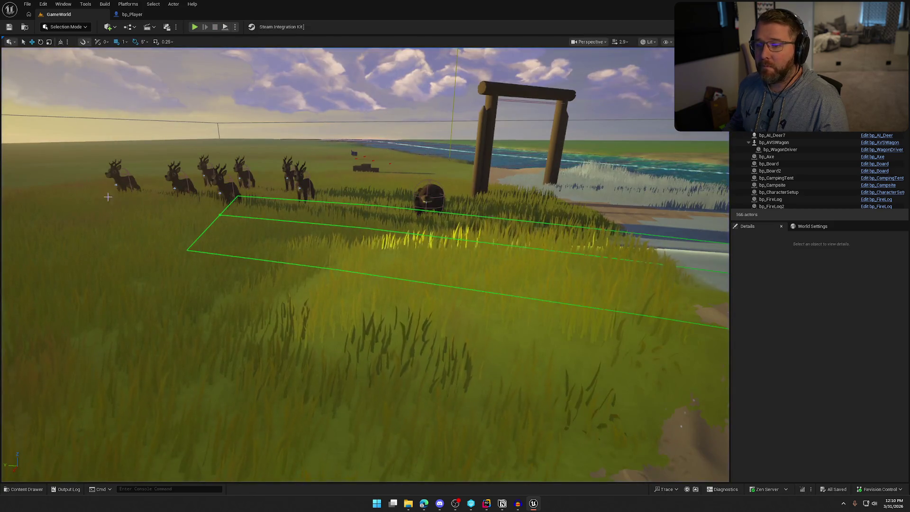
{"action": "left_click", "coordinate": [194, 28]}
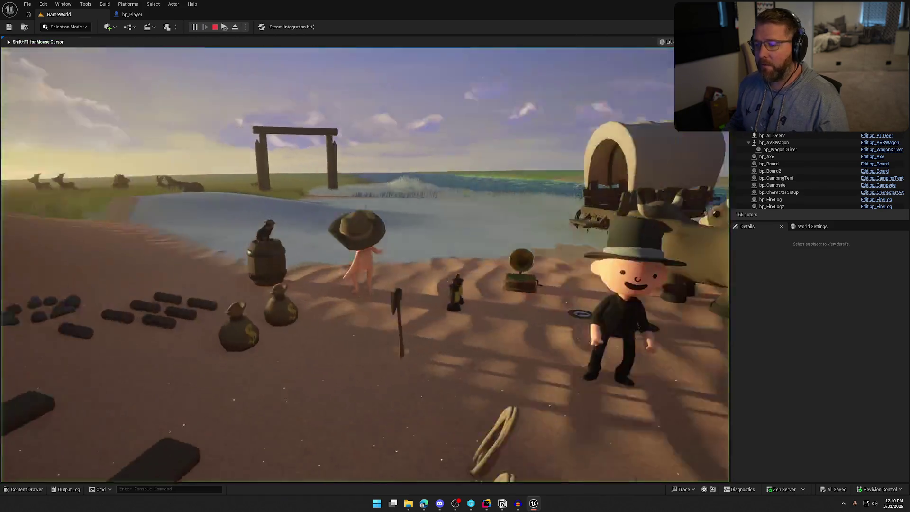
{"action": "key", "text": "shift+w"}
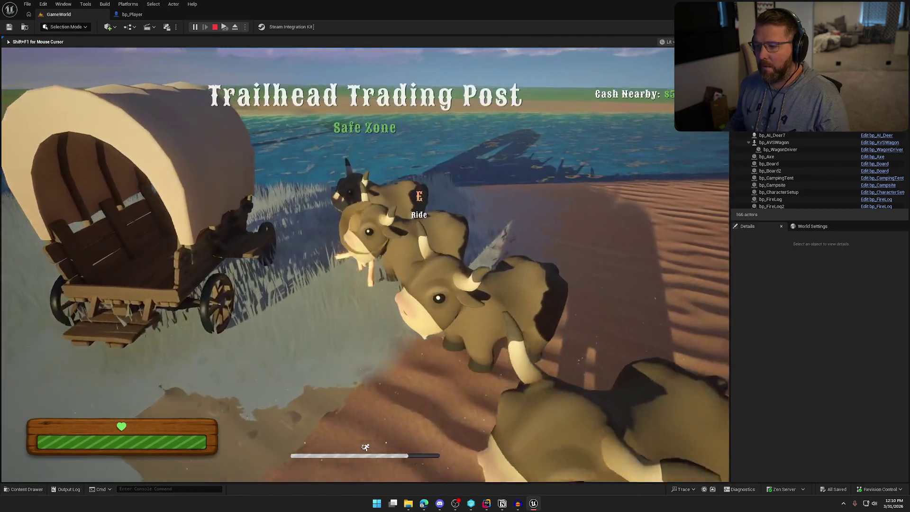
{"action": "key", "text": "shift+w"}
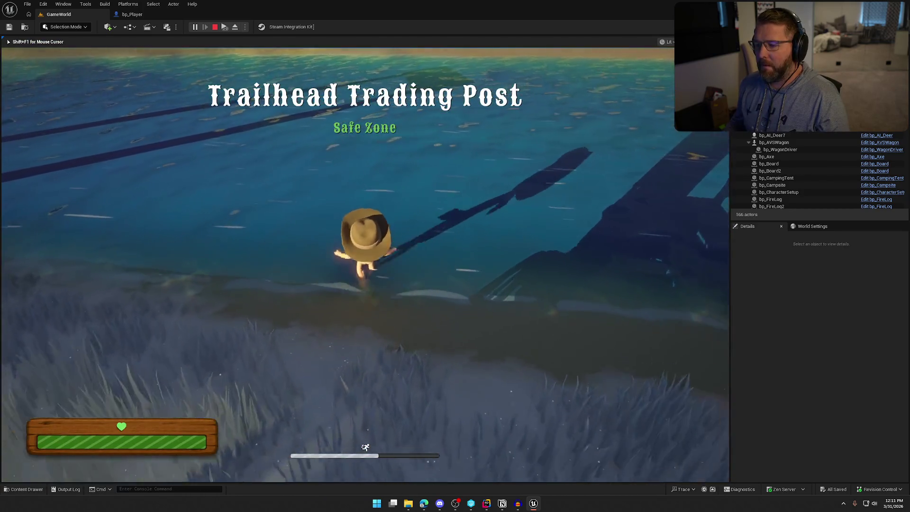
{"action": "key", "text": "shift+w"}
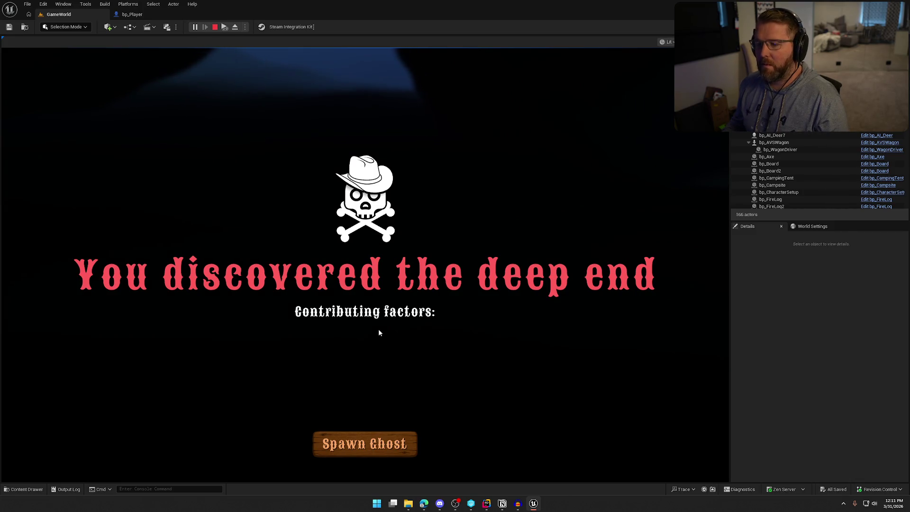
{"action": "key", "text": "Escape"}
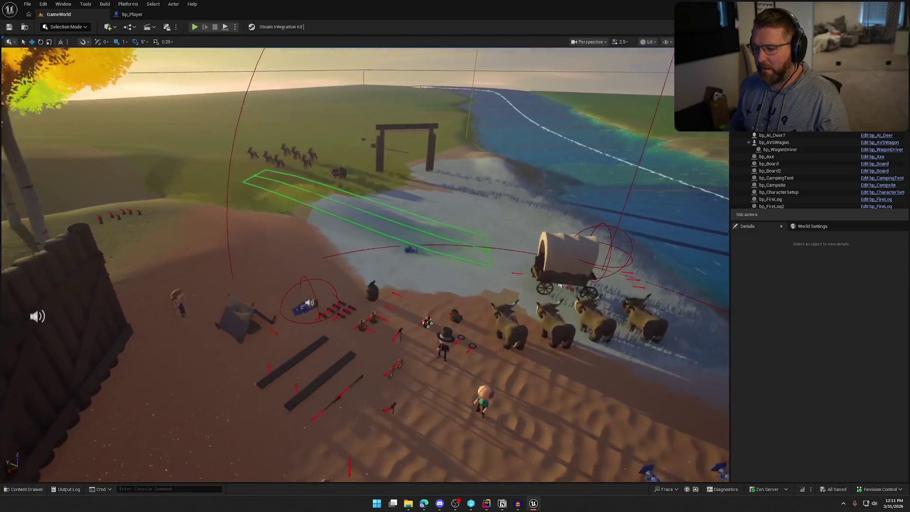
Step: Start a play-test, walk to the wagon, sit on its front seat, then get off
{"action": "key", "text": "alt+p"}
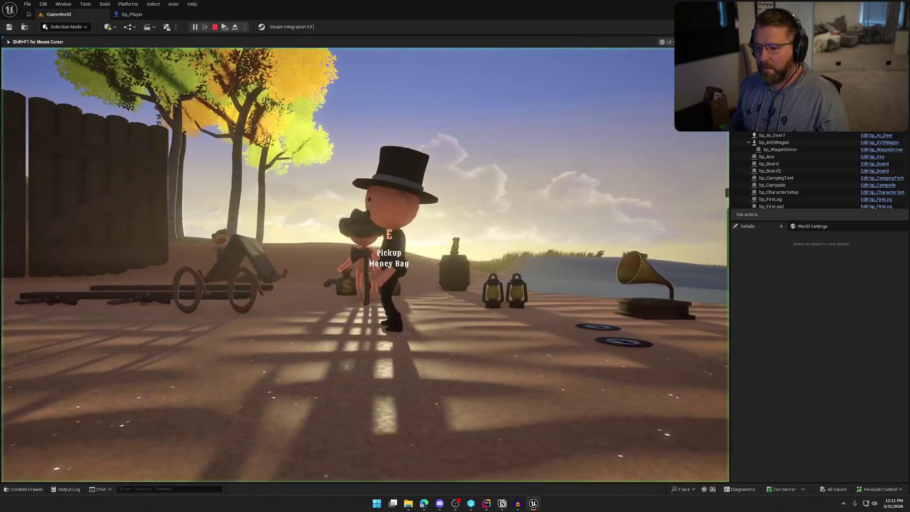
{"action": "key", "text": "w"}
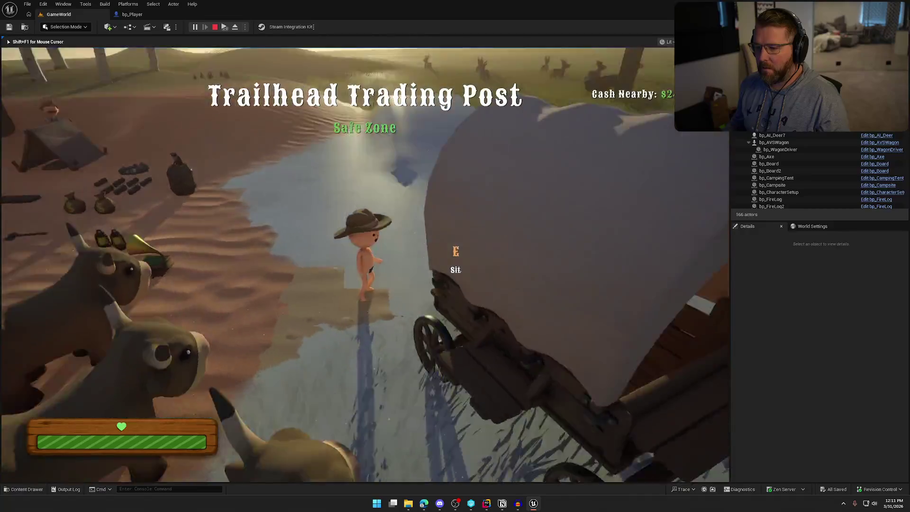
{"action": "key", "text": "e"}
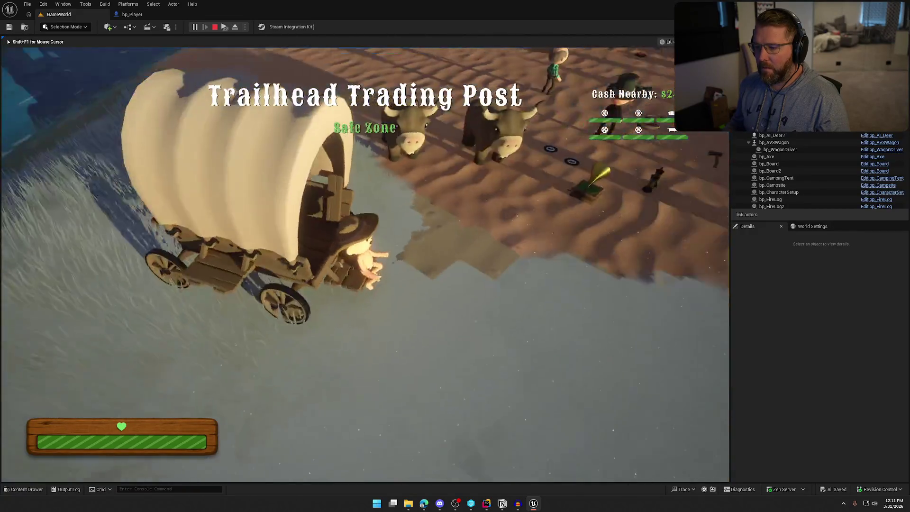
{"action": "key", "text": "e"}
Step: Sprint through the grass to the bear by the river and let its attack kill the character
{"action": "key", "text": "shift+w"}
{"action": "key", "text": "shift+w"}
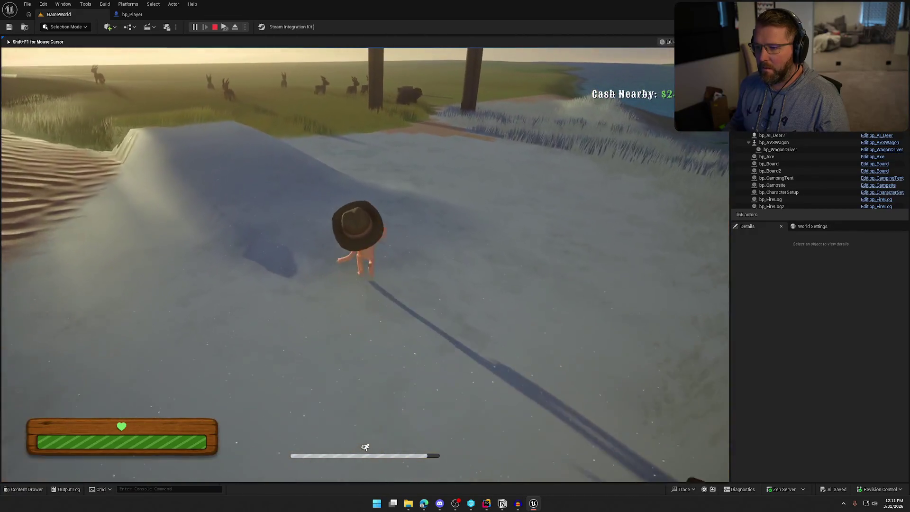
{"action": "key", "text": "w"}
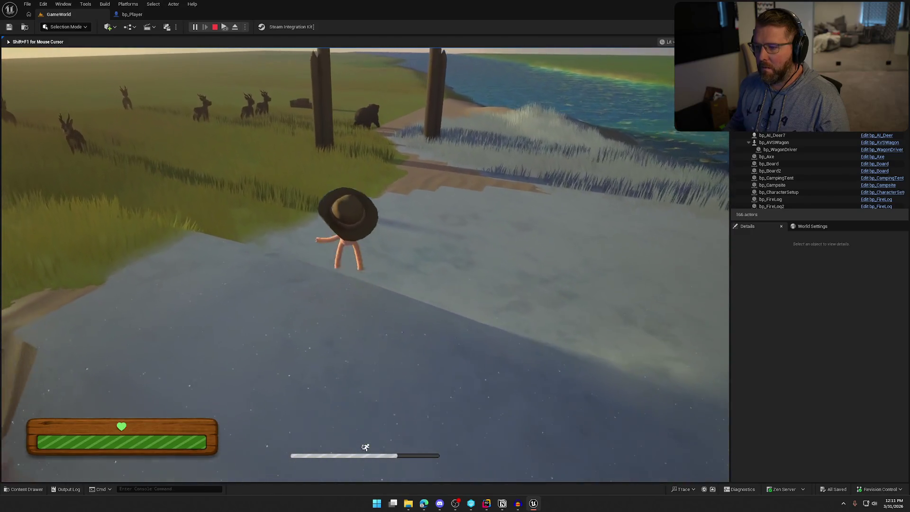
{"action": "key", "text": "shift+w"}
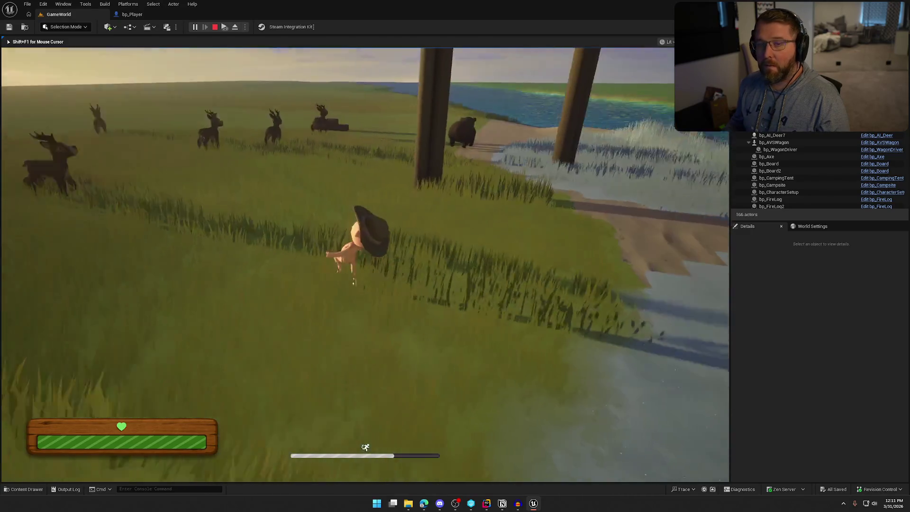
{"action": "key", "text": "w"}
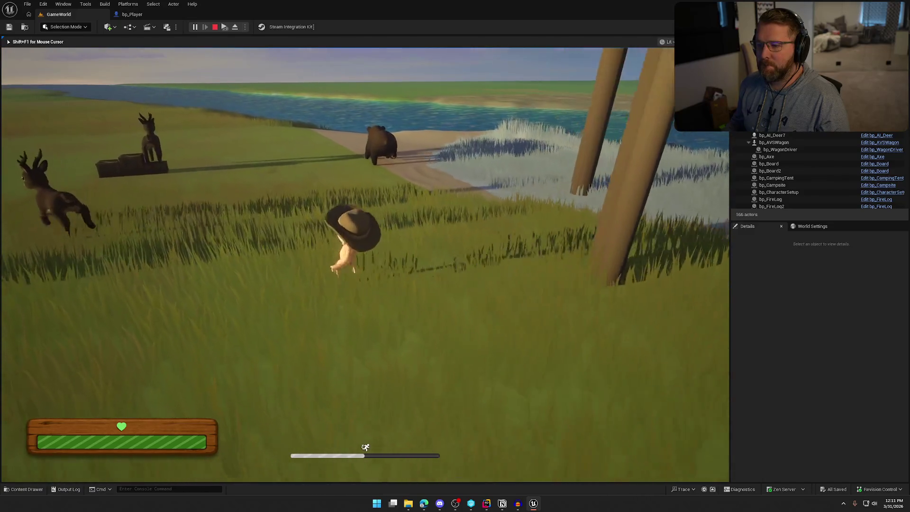
{"action": "key", "text": "w"}
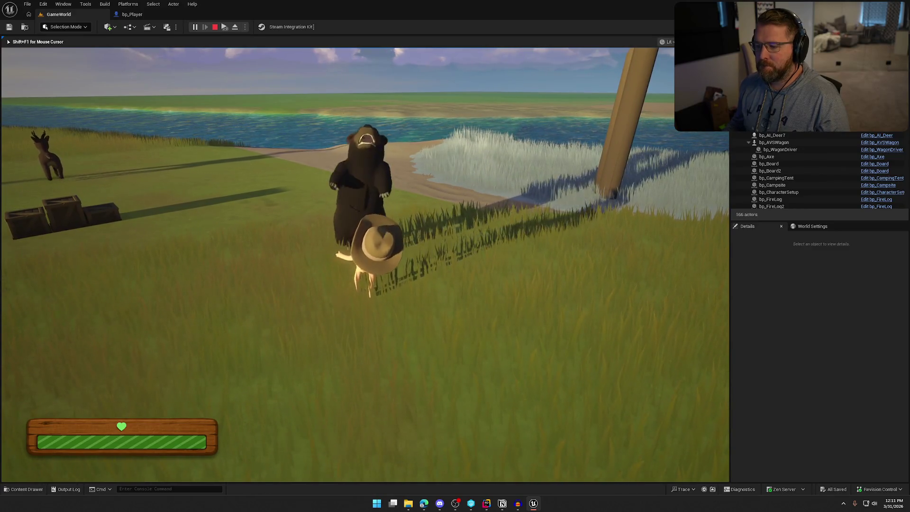
{"action": "key", "text": "w"}
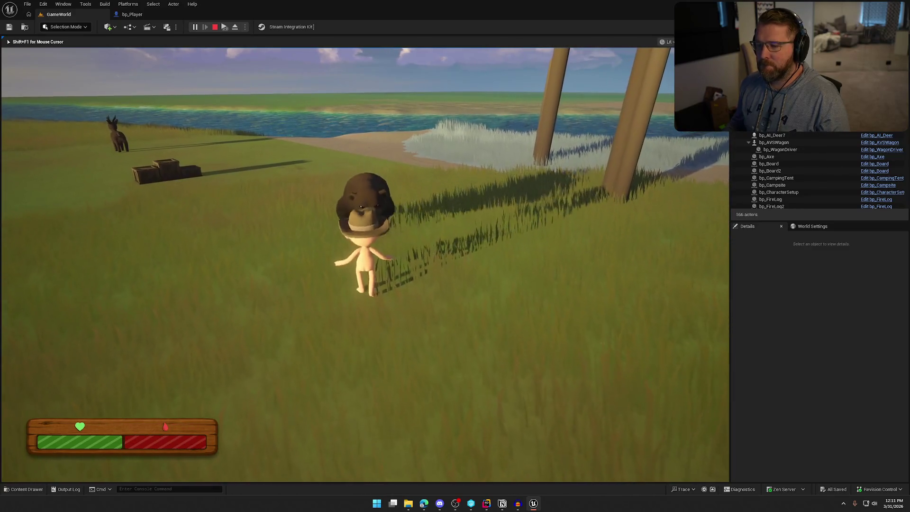
{"action": "key", "text": "w"}
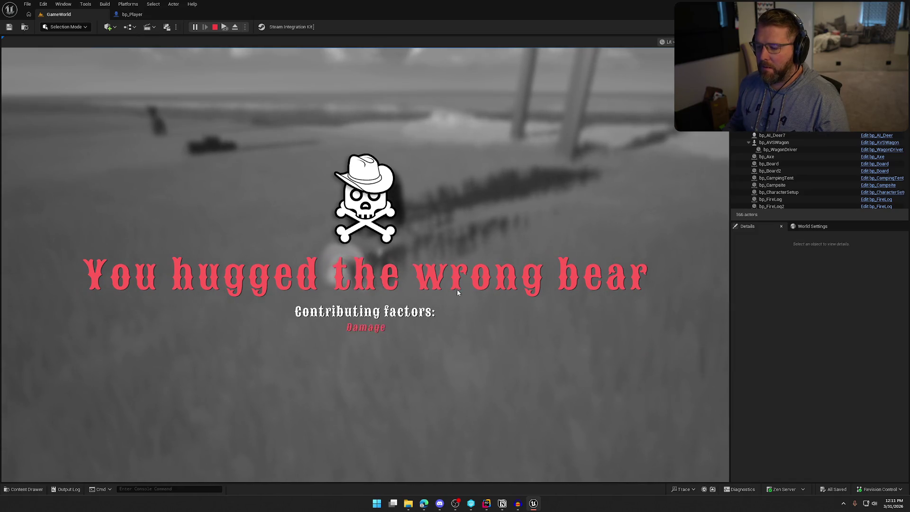
{"action": "key", "text": "Escape"}
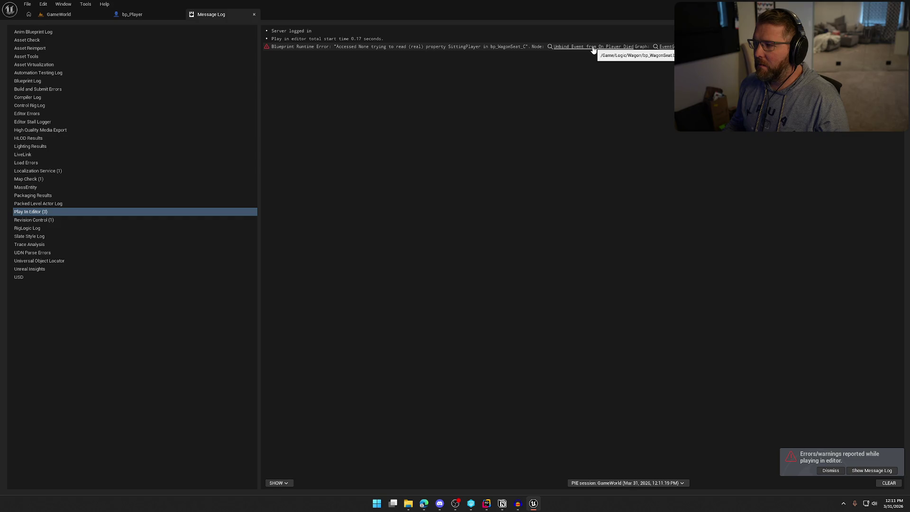
Step: Close the Message Log, switch to Audacity, and play back the BearBiteAttack clip
{"action": "middle_click", "coordinate": [227, 17]}
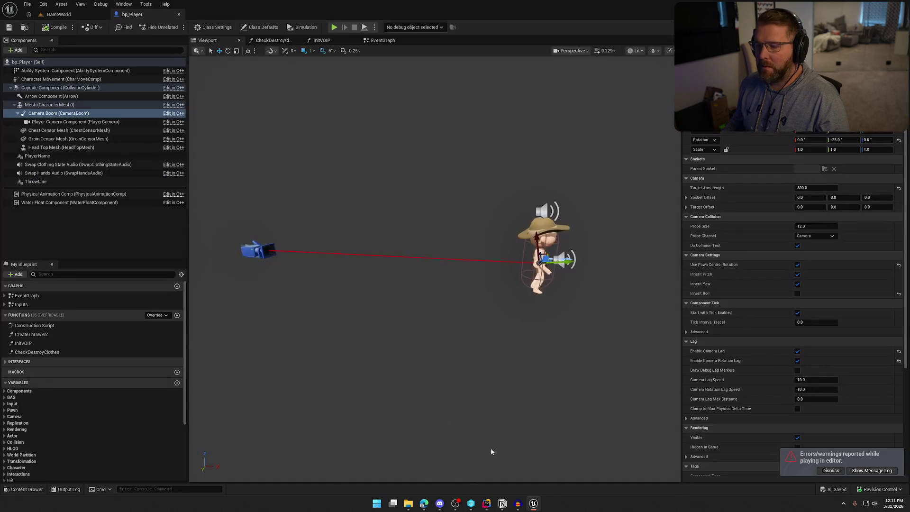
{"action": "left_click", "coordinate": [519, 506]}
{"action": "left_click", "coordinate": [33, 29]}
Step: Preview BearBiteAttack with a raised pitch via Change Pitch, discard it, and return to Unreal
{"action": "left_click", "coordinate": [122, 12]}
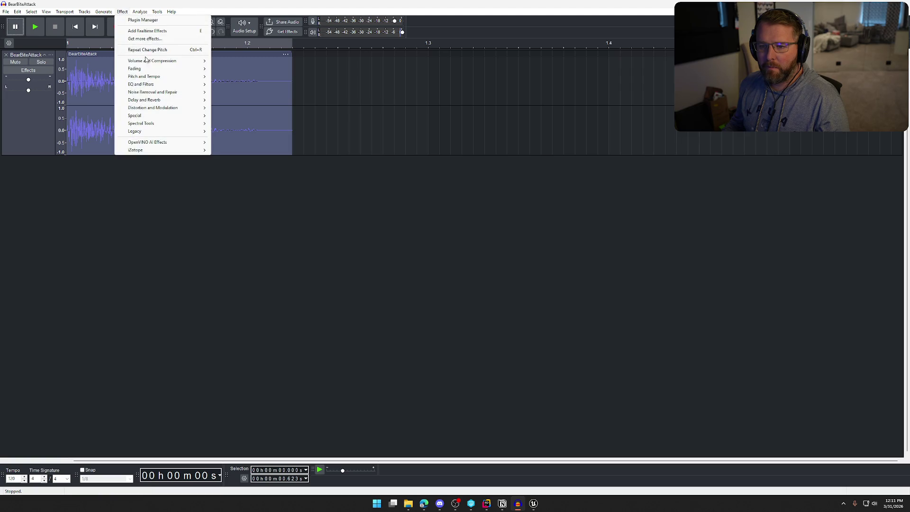
{"action": "left_click", "coordinate": [232, 77]}
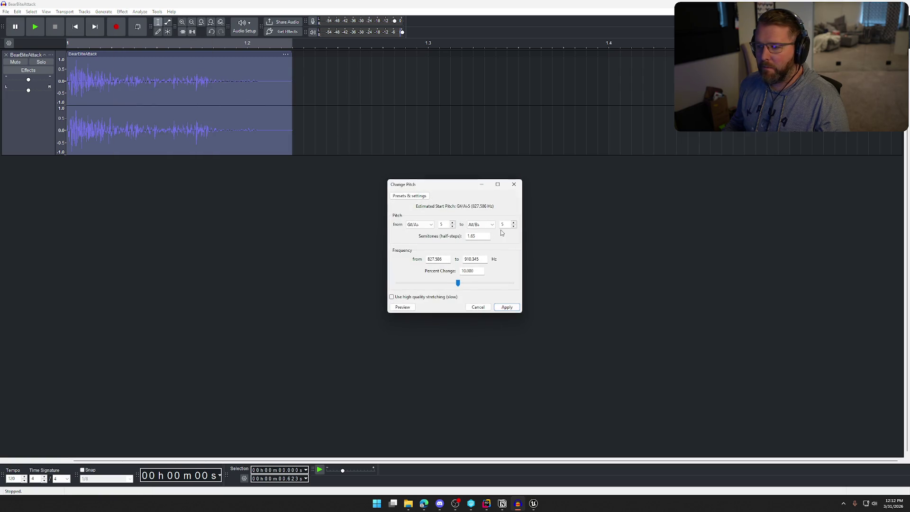
{"action": "left_click", "coordinate": [403, 308]}
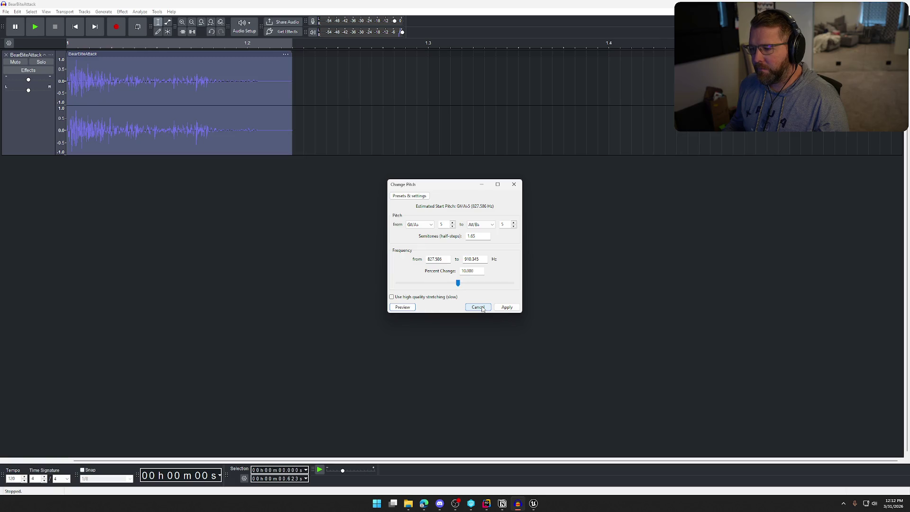
{"action": "left_click", "coordinate": [479, 308]}
{"action": "left_click", "coordinate": [120, 11]}
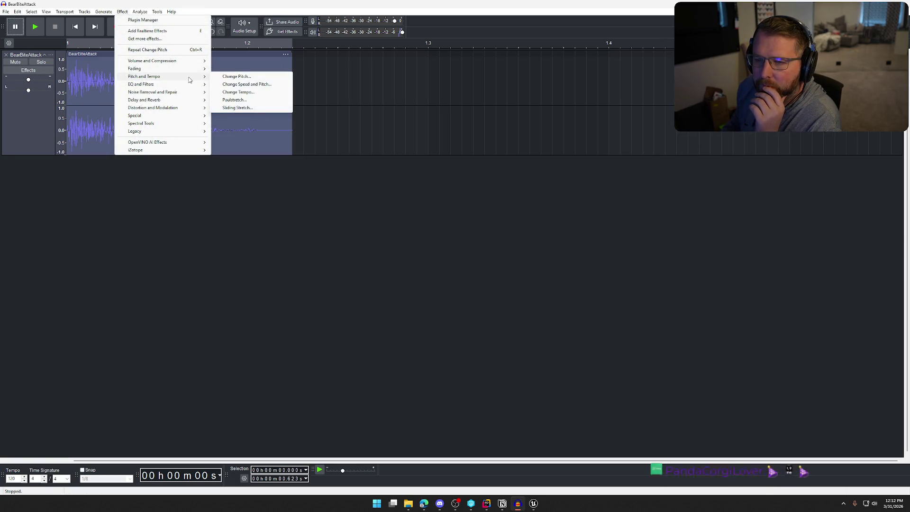
{"action": "key", "text": "Escape"}
{"action": "key", "text": "Escape"}
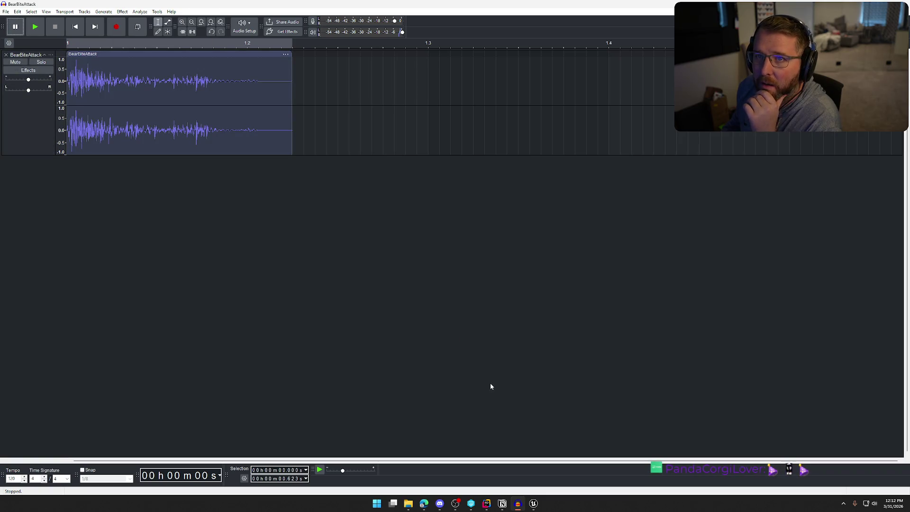
{"action": "left_click", "coordinate": [533, 503]}
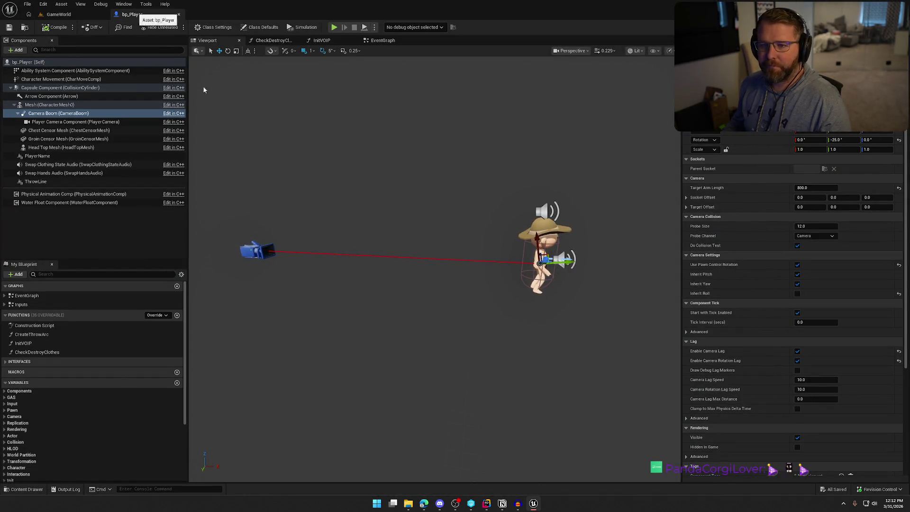
Step: From GameWorld, browse the Content Drawer to Art/Anims/Animals/Bear and open Bear_Attack_Bite
{"action": "left_click", "coordinate": [59, 14]}
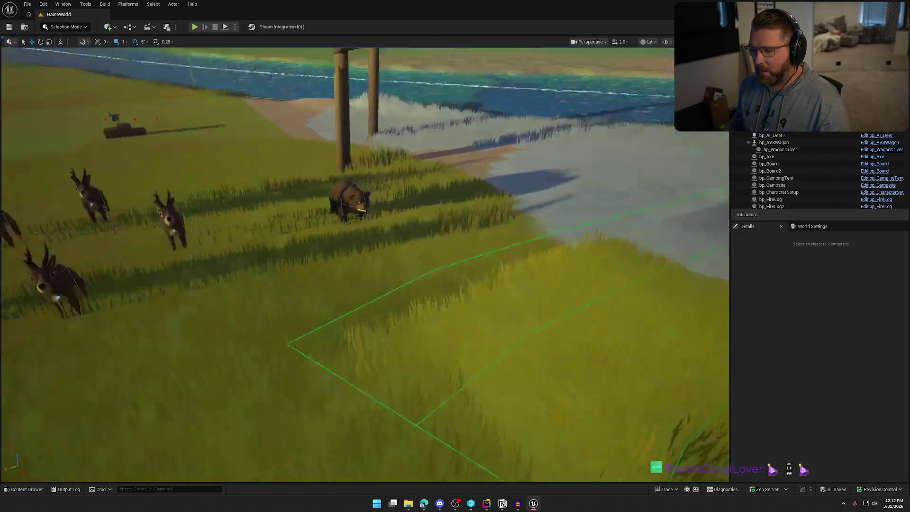
{"action": "key", "text": "ctrl+space"}
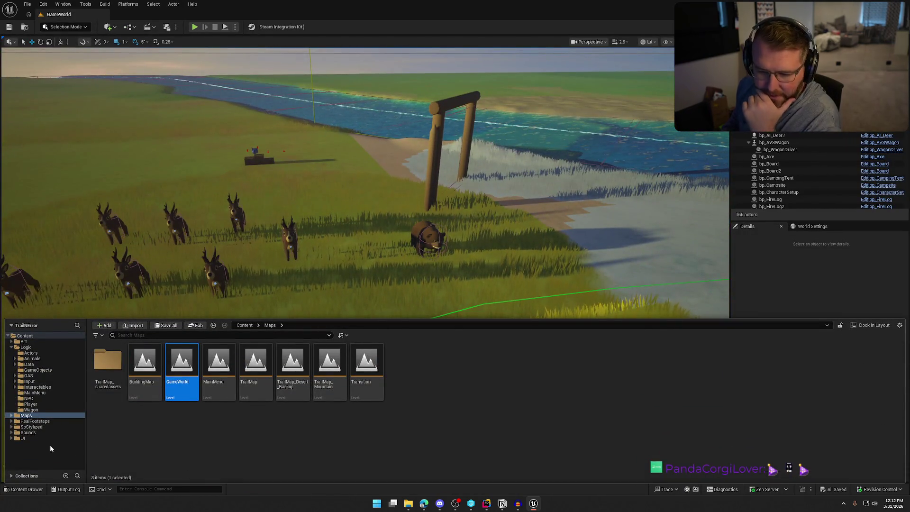
{"action": "left_click", "coordinate": [24, 341]}
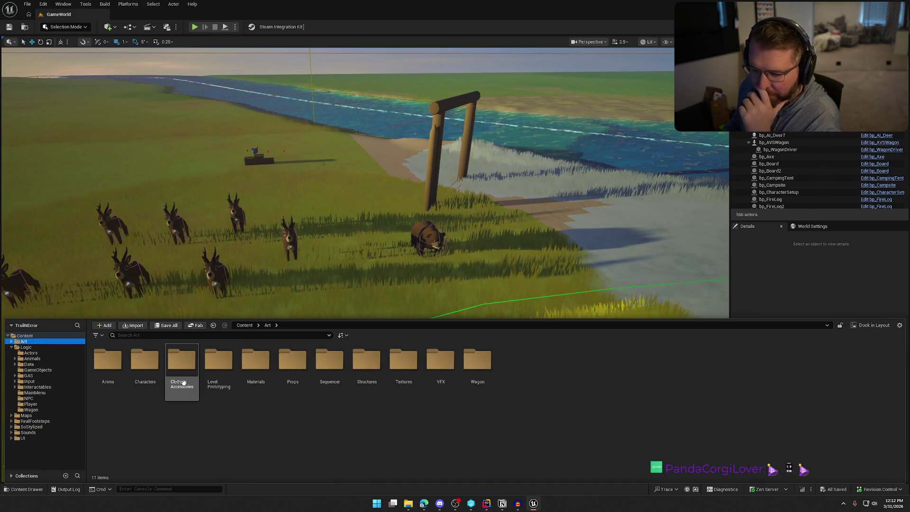
{"action": "double_click", "coordinate": [123, 362]}
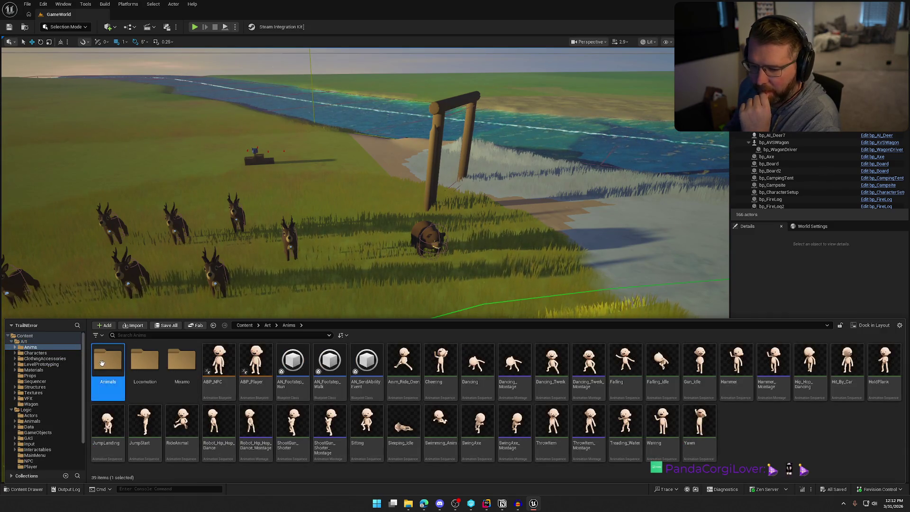
{"action": "double_click", "coordinate": [102, 362]}
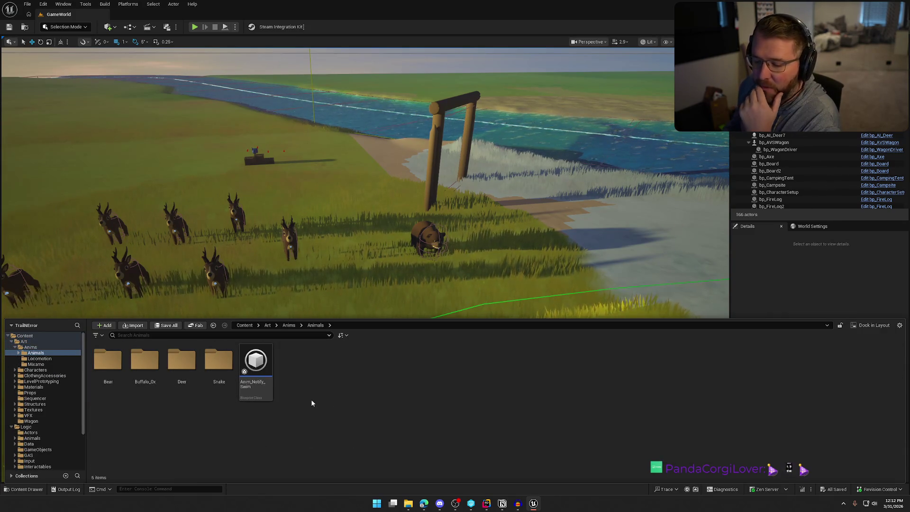
{"action": "double_click", "coordinate": [108, 361]}
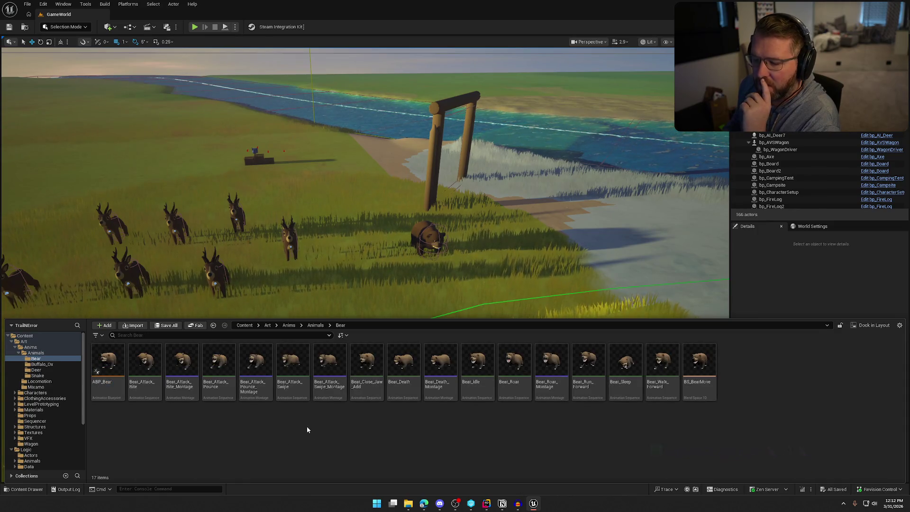
{"action": "left_click", "coordinate": [182, 374]}
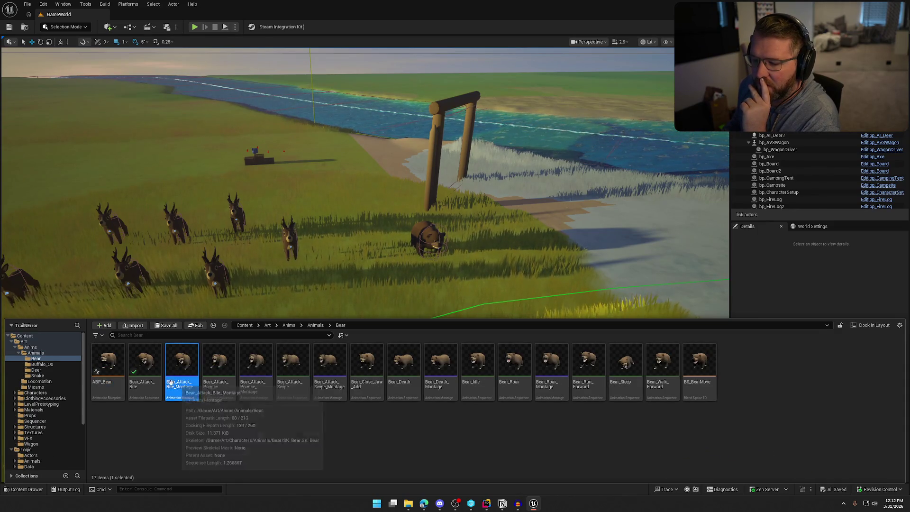
{"action": "left_click", "coordinate": [156, 380]}
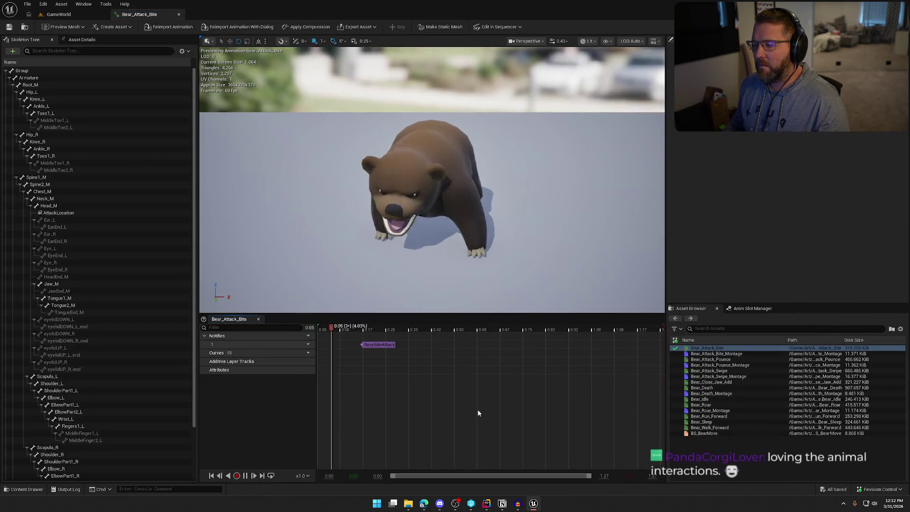
Step: Check the BearBiteAttack notify's Details on the Notifies track, then go back to GameWorld
{"action": "left_click", "coordinate": [368, 344]}
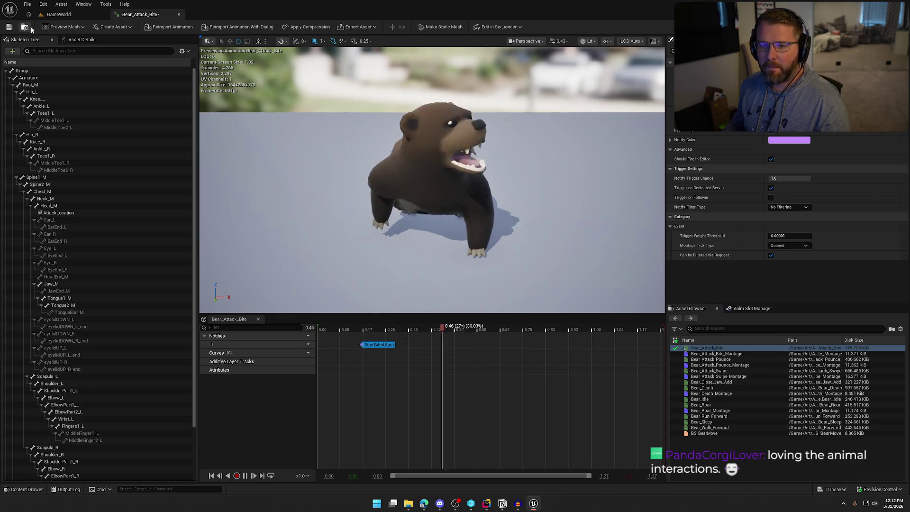
{"action": "left_click", "coordinate": [58, 14]}
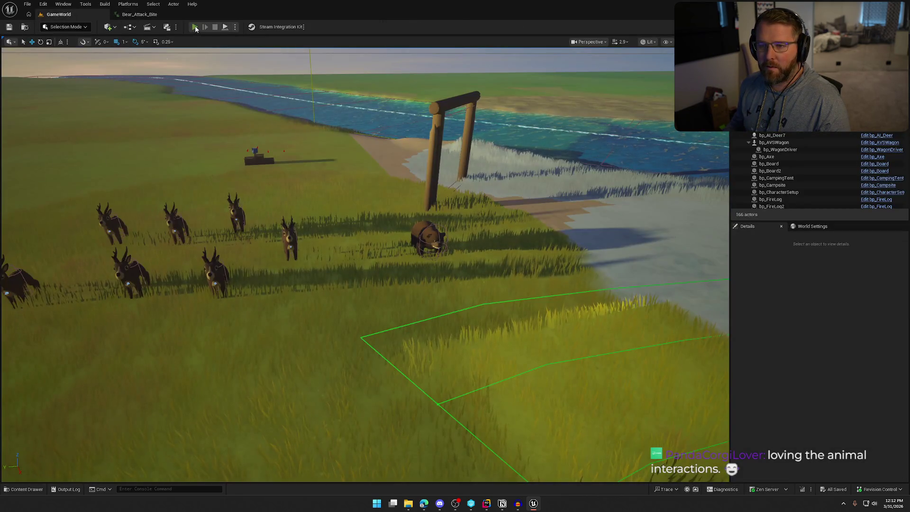
{"action": "left_click", "coordinate": [195, 27]}
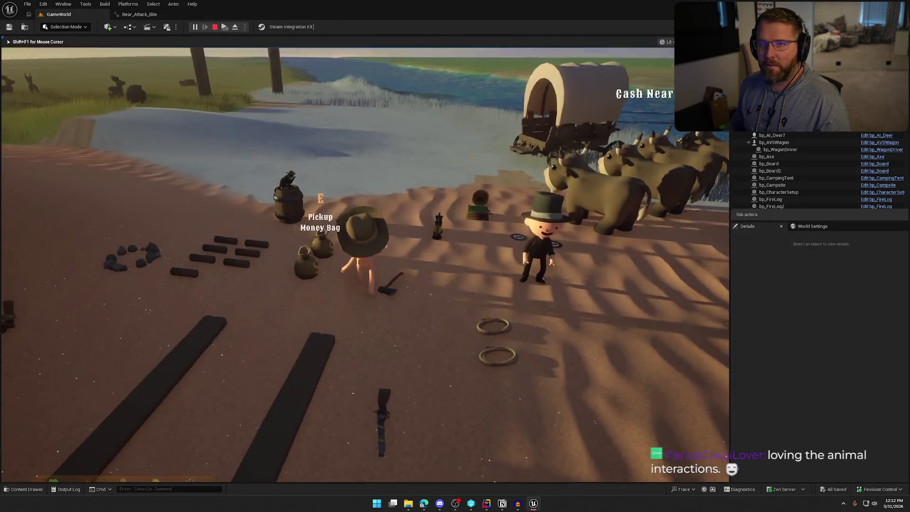
{"action": "key", "text": "shift+w"}
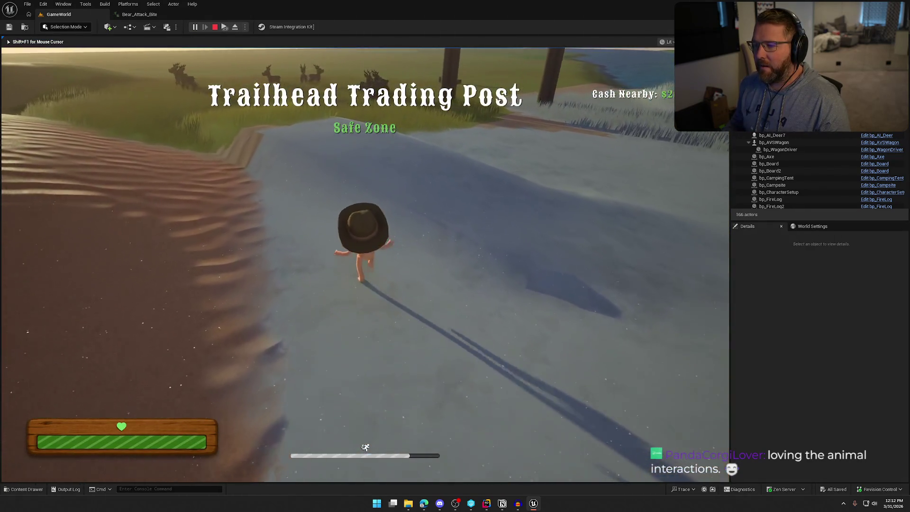
{"action": "key", "text": "a"}
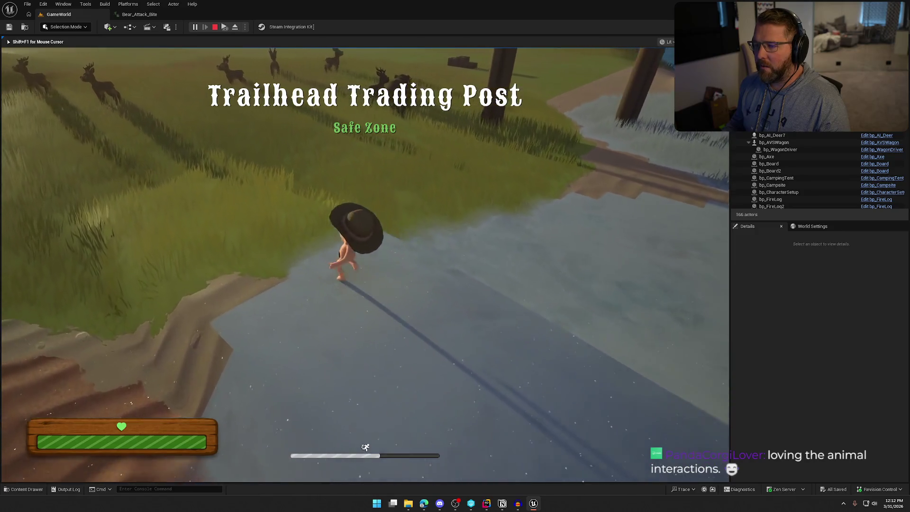
{"action": "key", "text": "shift+w"}
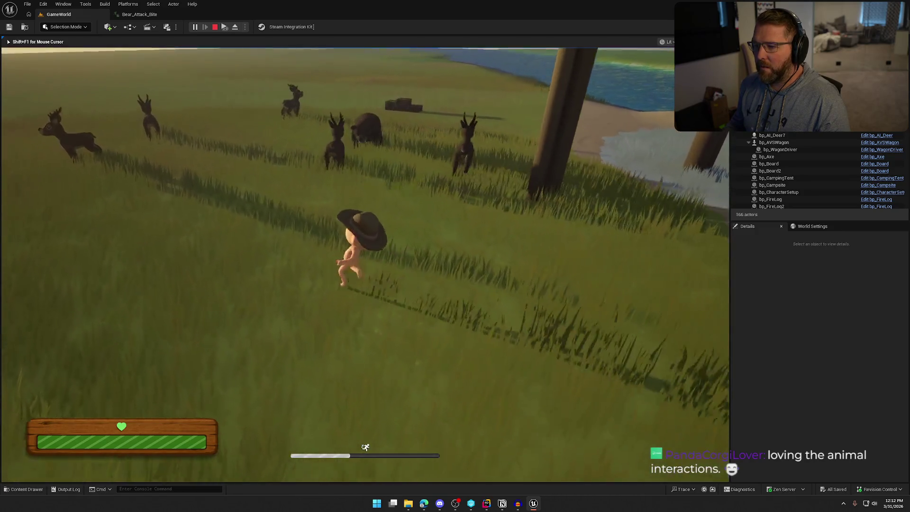
{"action": "key", "text": "w"}
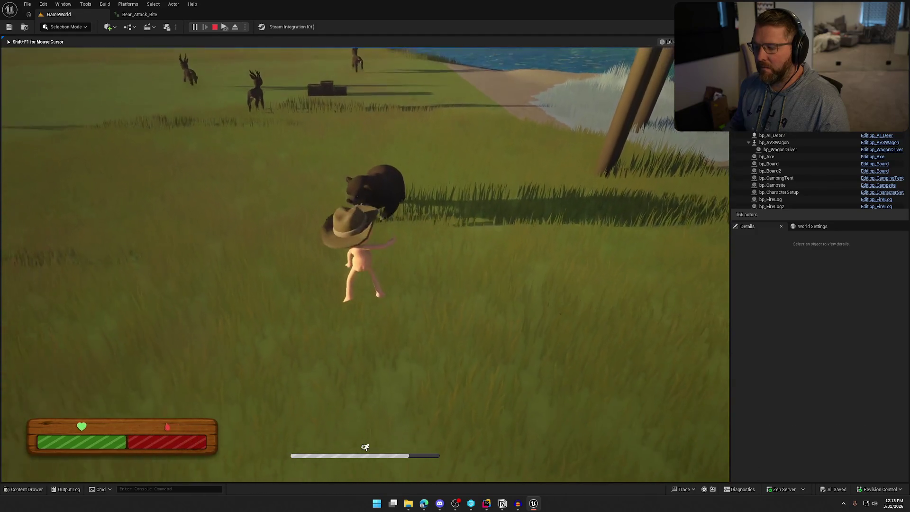
{"action": "key", "text": "w"}
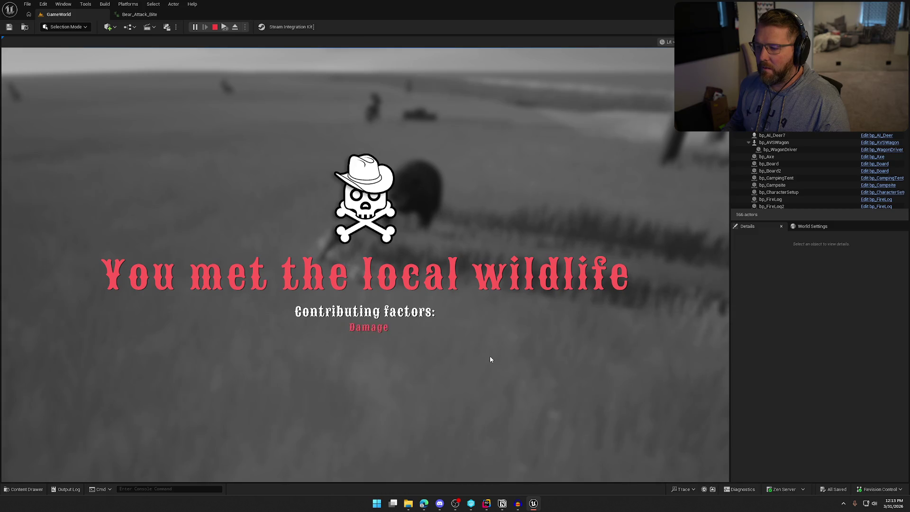
{"action": "key", "text": "Escape"}
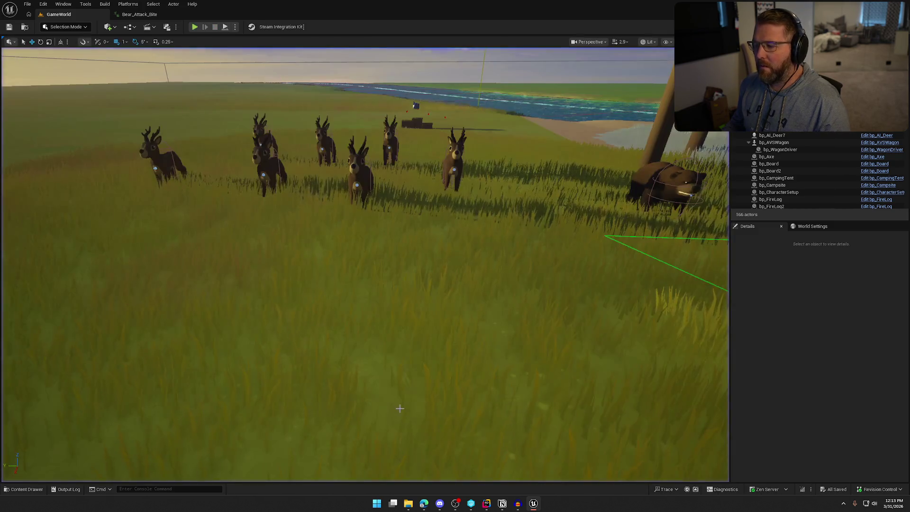
Step: Start another play-test, open and close the in-game settings from the pause menu, and resume
{"action": "left_click", "coordinate": [194, 27]}
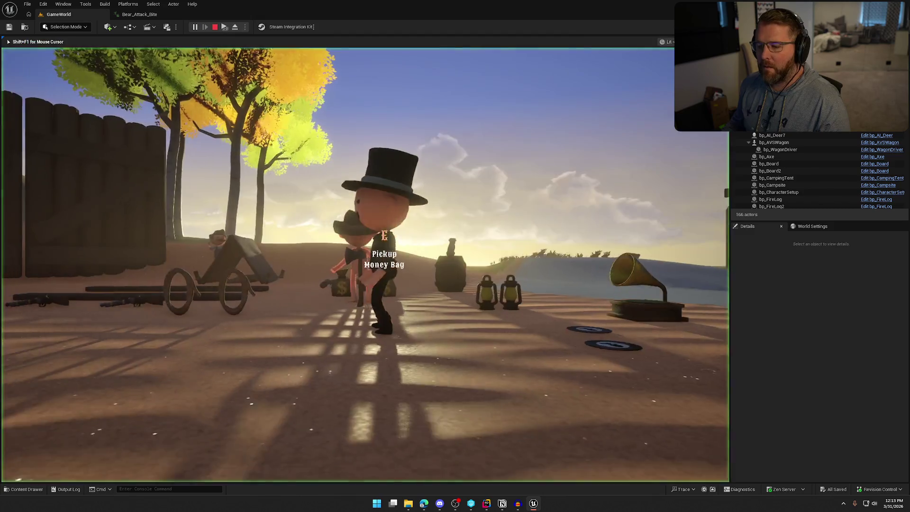
{"action": "key", "text": "Escape"}
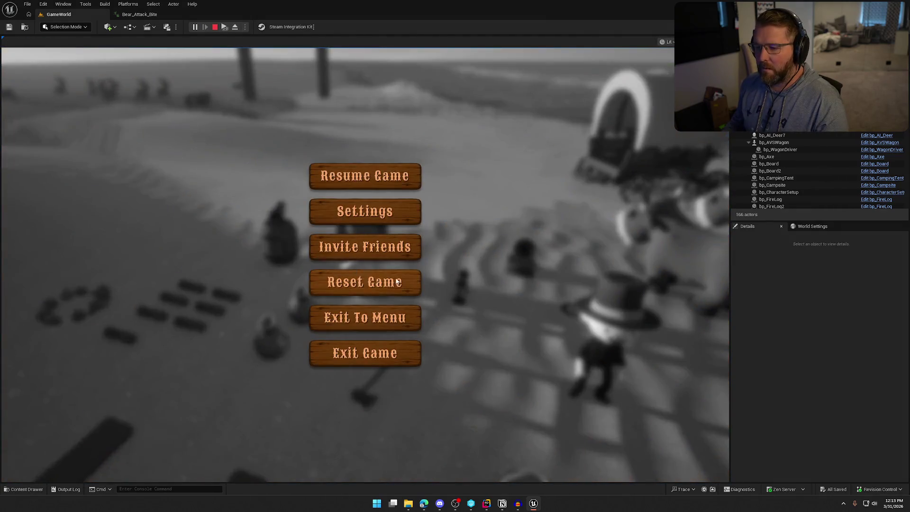
{"action": "left_click", "coordinate": [388, 208]}
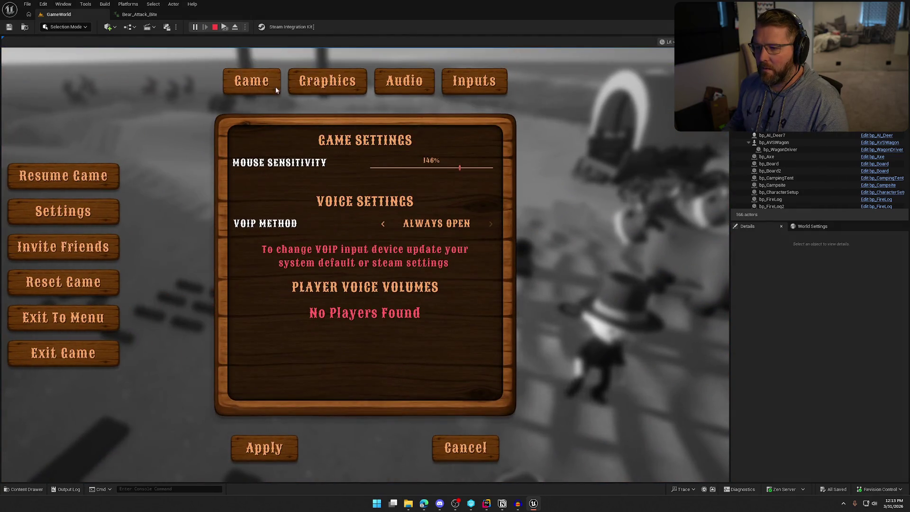
{"action": "left_click", "coordinate": [444, 457]}
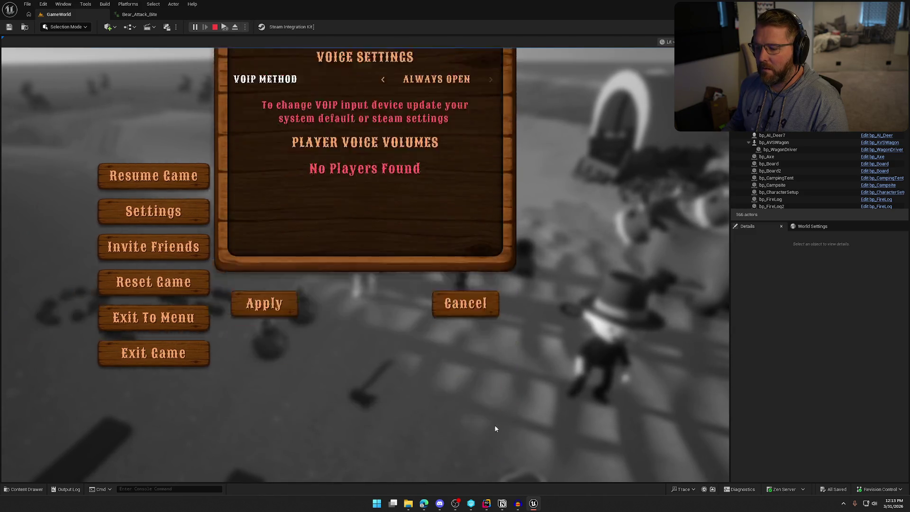
{"action": "left_click", "coordinate": [365, 175]}
Step: Run up to the bear to trigger its pounce, die, then stop the play session
{"action": "key", "text": "shift+w"}
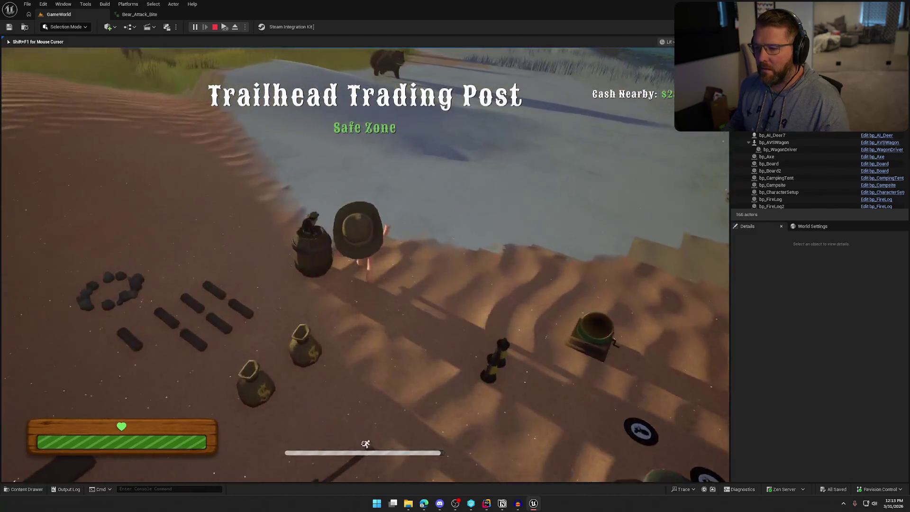
{"action": "key", "text": "w"}
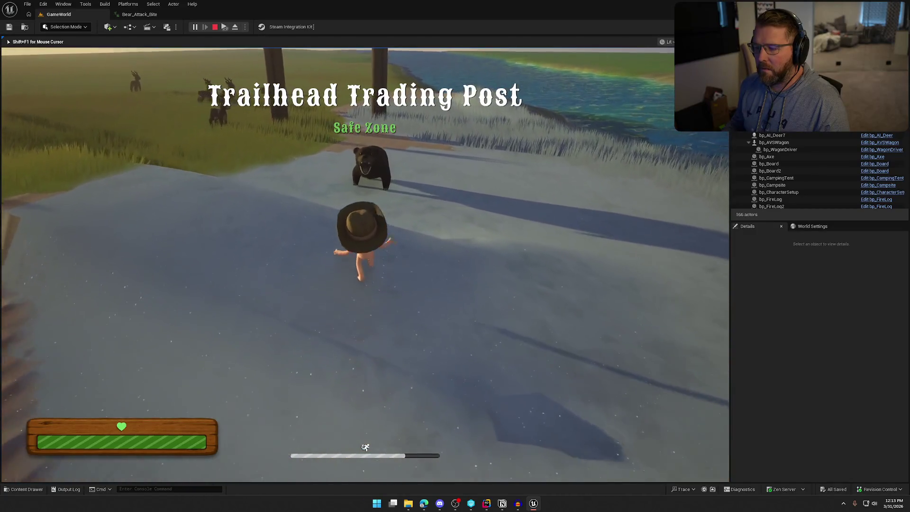
{"action": "key", "text": "w"}
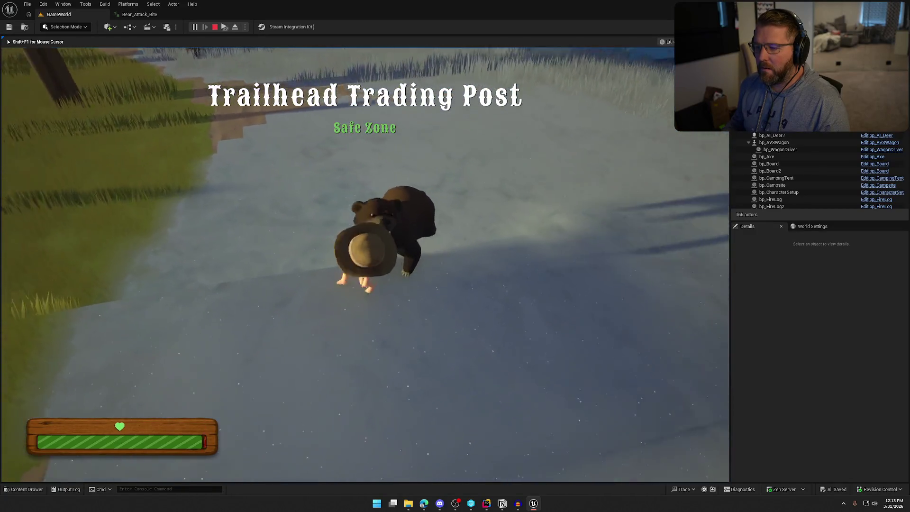
{"action": "key", "text": "w"}
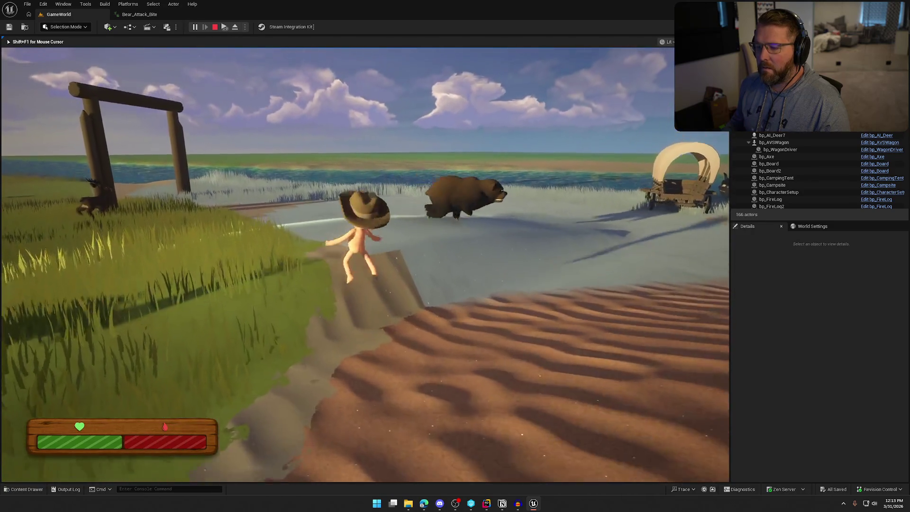
{"action": "key", "text": "s"}
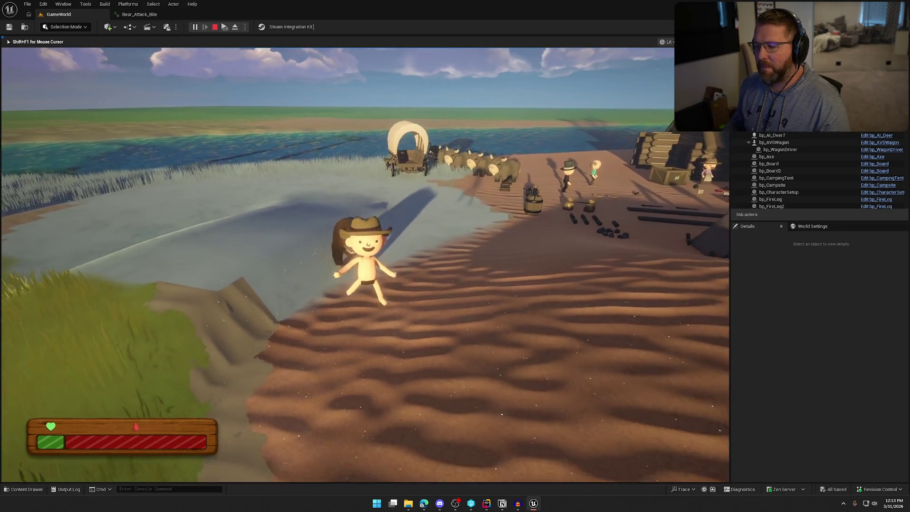
{"action": "key", "text": "shift+F1"}
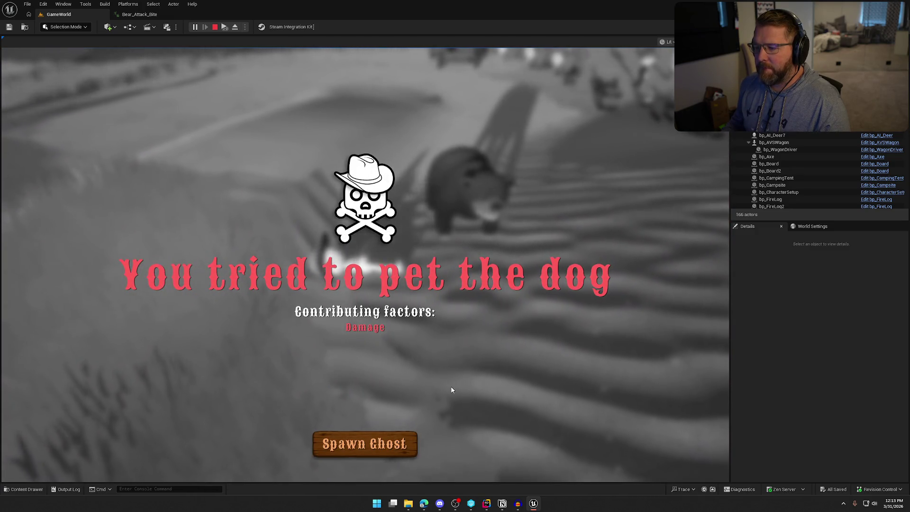
{"action": "key", "text": "Escape"}
{"action": "left_click", "coordinate": [149, 16]}
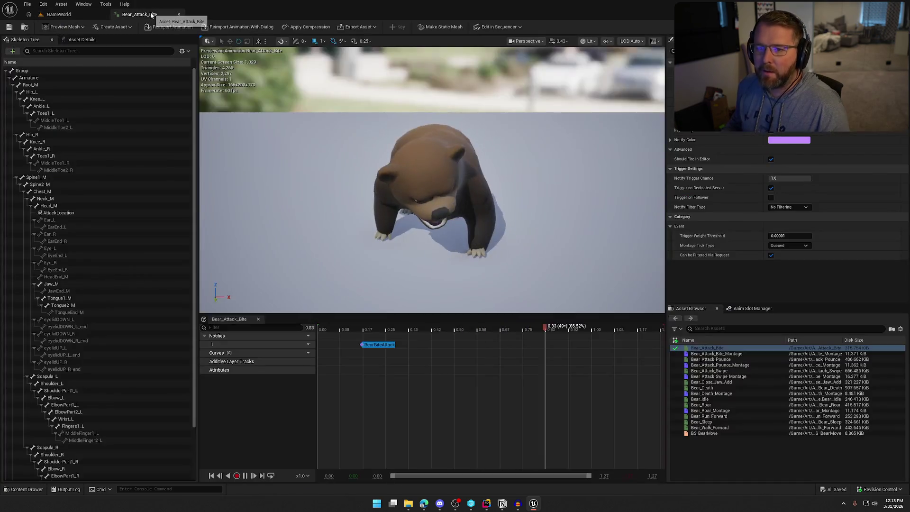
Step: Close Bear_Attack_Bite and open Bear_Attack_Pounce from the Content Drawer for preview
{"action": "left_click", "coordinate": [178, 14]}
{"action": "key", "text": "ctrl+space"}
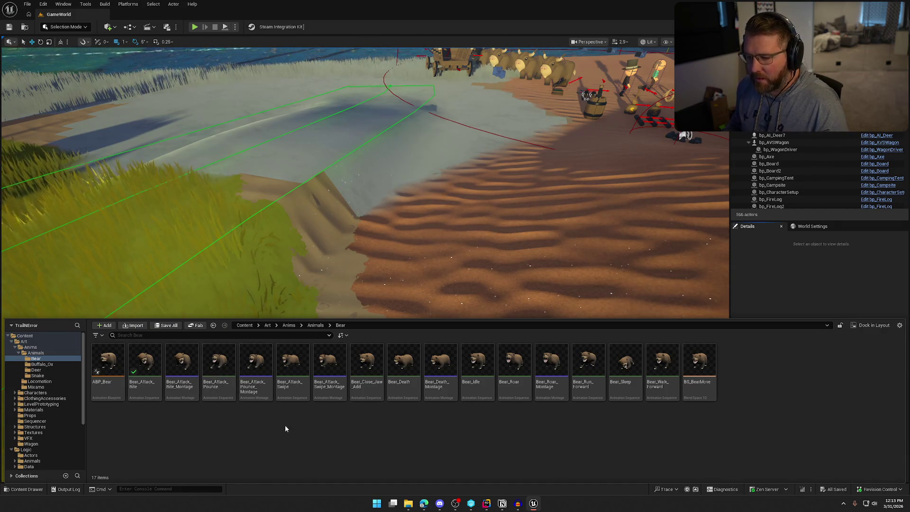
{"action": "left_click", "coordinate": [218, 376]}
{"action": "double_click", "coordinate": [232, 376]}
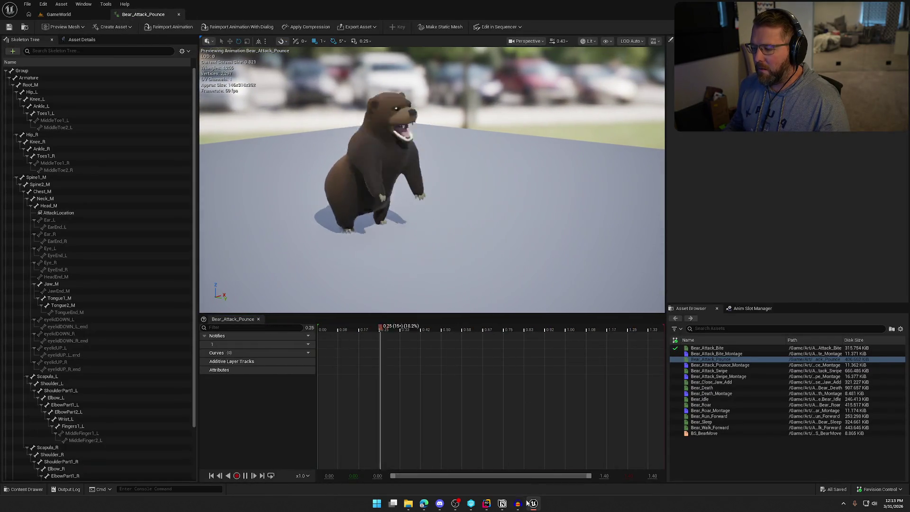
{"action": "mouse_move", "coordinate": [521, 506]}
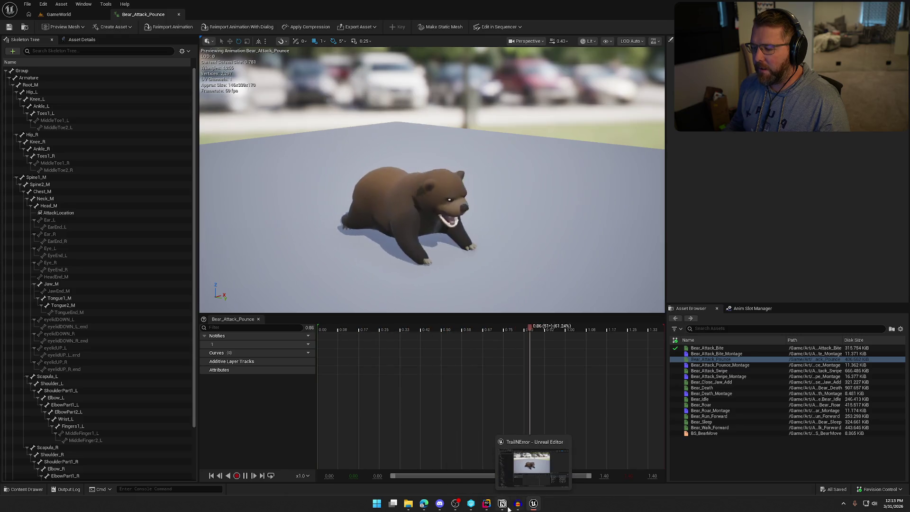
{"action": "left_click", "coordinate": [419, 506]}
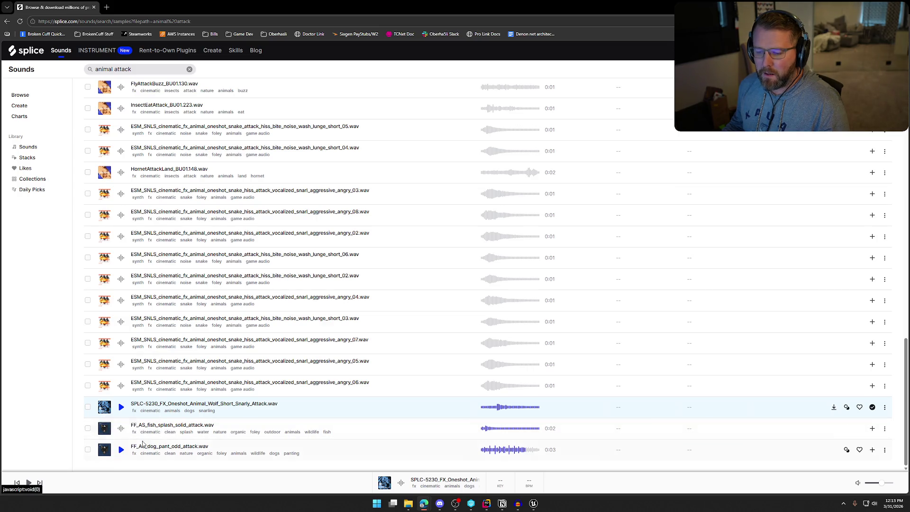
Step: Search Splice for 'pounce' and preview the first two results, including ff_pmt_kick_low_pounce.wav
{"action": "scroll", "coordinate": [125, 426], "scroll_direction": "up", "scroll_amount": 15}
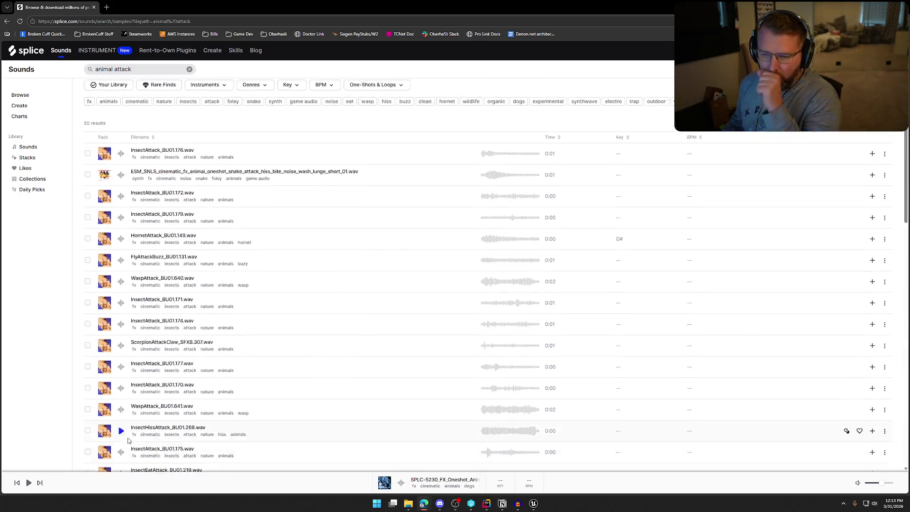
{"action": "left_click", "coordinate": [137, 70]}
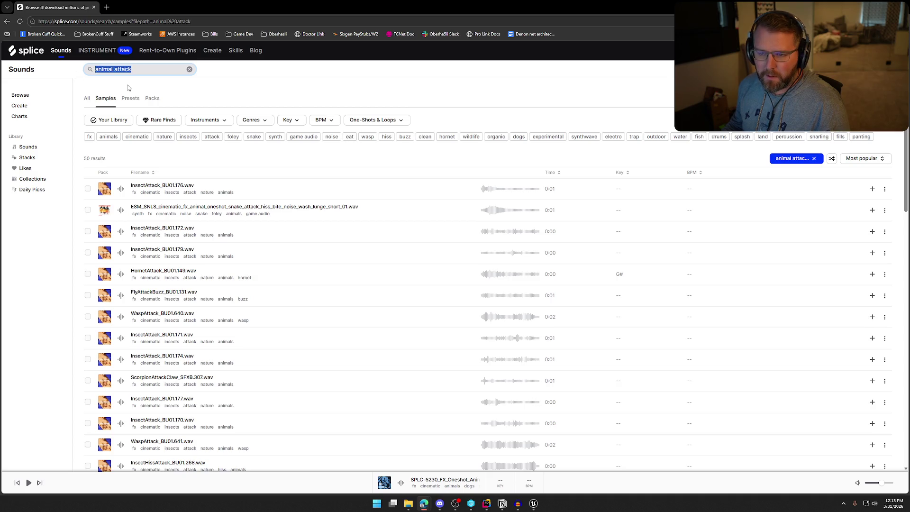
{"action": "type", "text": "punch"}
{"action": "key", "text": "BackSpace"}
{"action": "key", "text": "BackSpace"}
{"action": "key", "text": "BackSpace"}
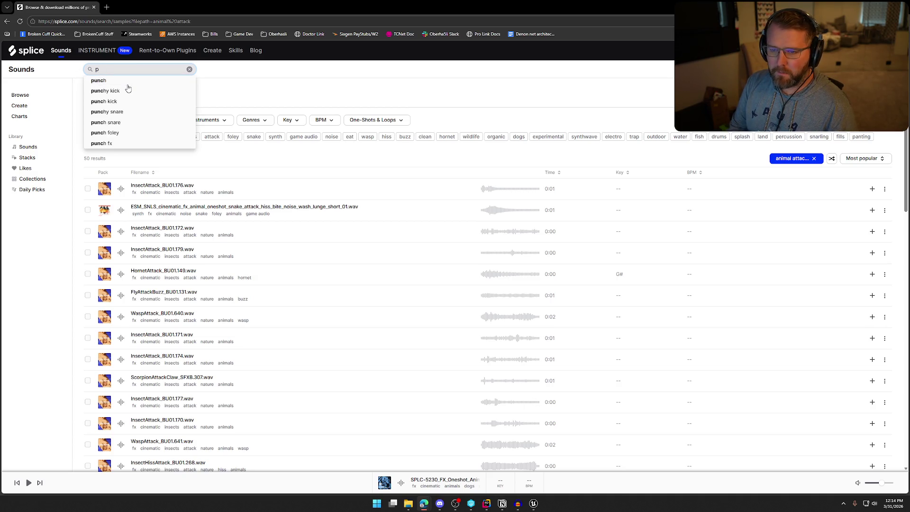
{"action": "type", "text": "ce"}
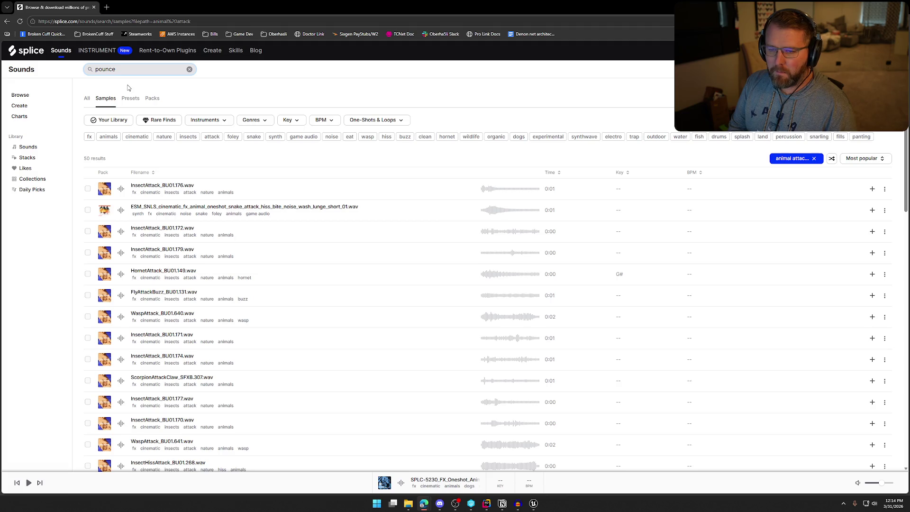
{"action": "key", "text": "Return"}
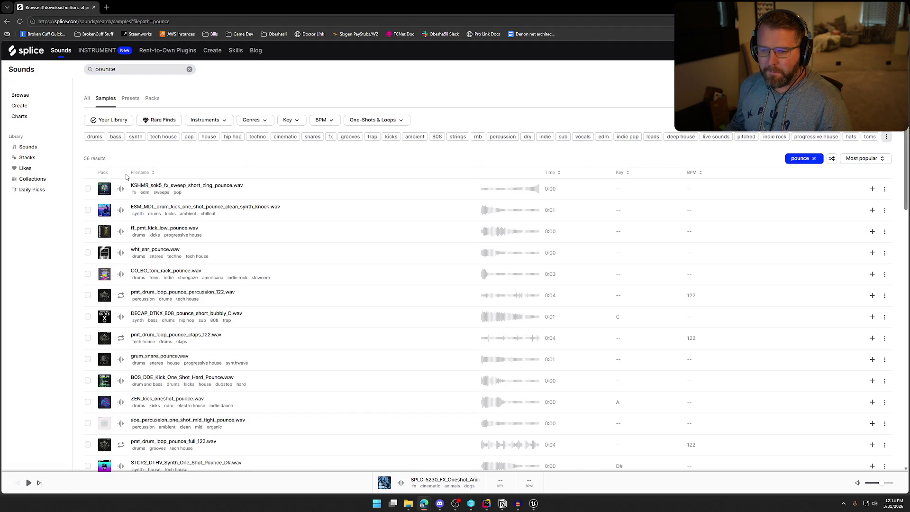
{"action": "left_click", "coordinate": [121, 190]}
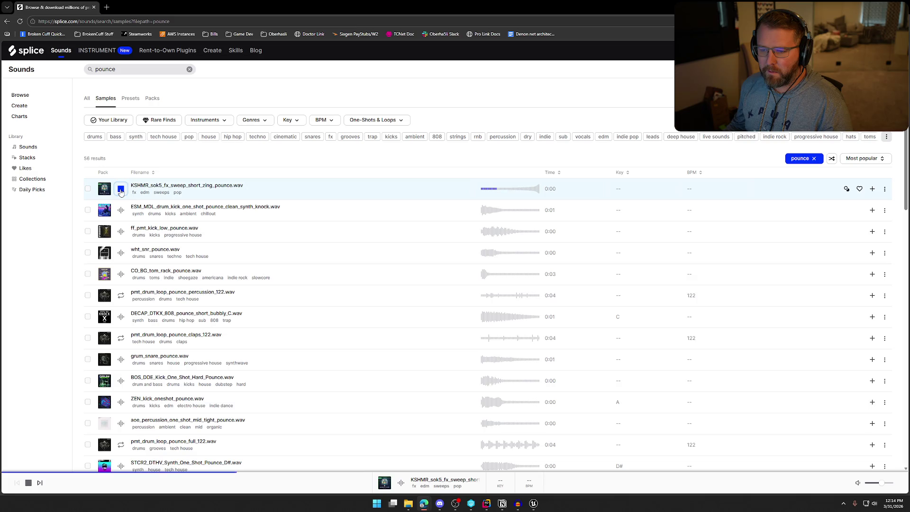
{"action": "left_click", "coordinate": [121, 233]}
Step: Refine the search to 'bear pounce', then 'bear lunge', then 'bear strike'
{"action": "left_click", "coordinate": [131, 73]}
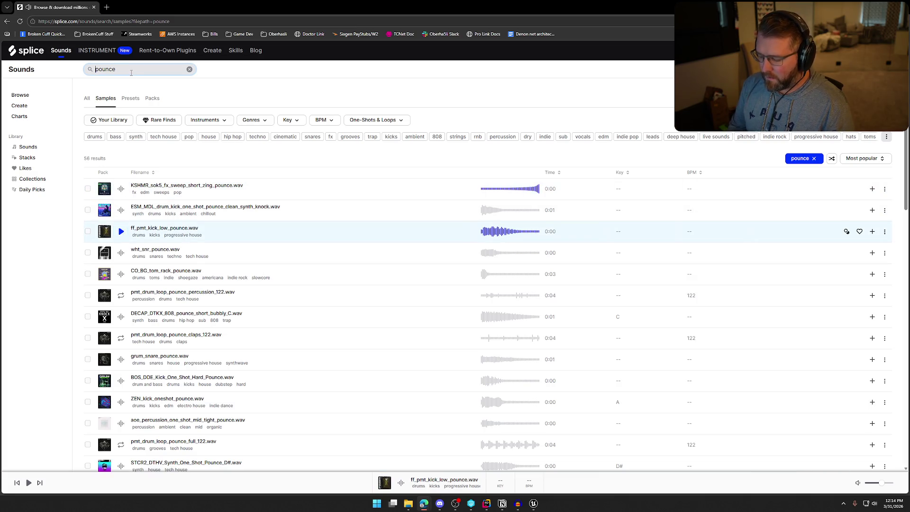
{"action": "type", "text": "bear"}
{"action": "key", "text": "Return"}
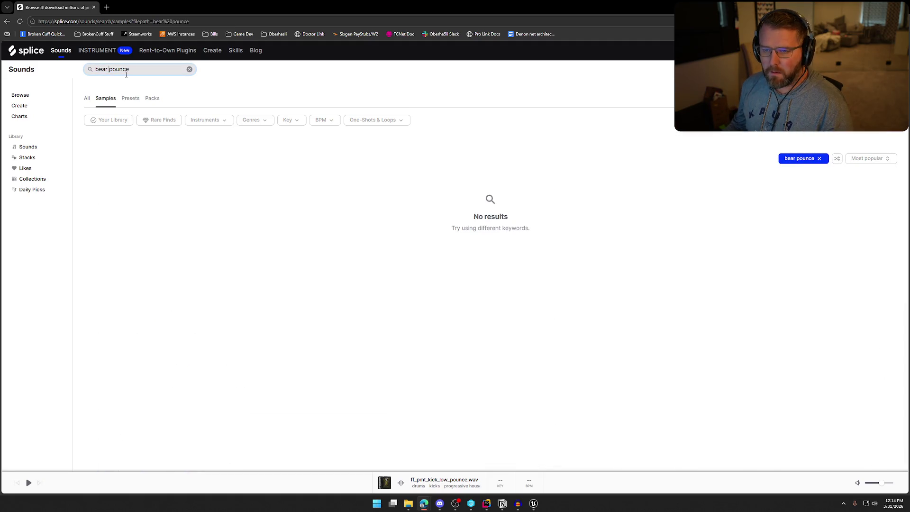
{"action": "type", "text": "lunge"}
{"action": "key", "text": "Return"}
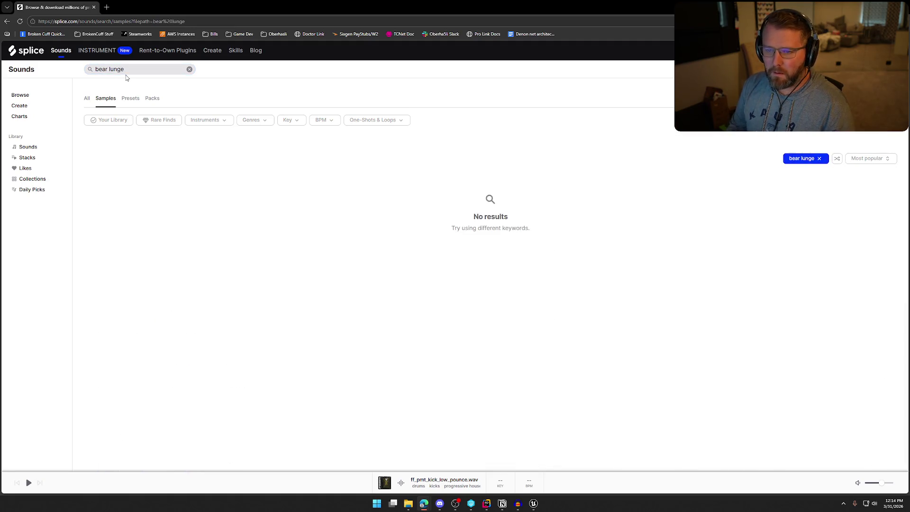
{"action": "double_click", "coordinate": [124, 70]}
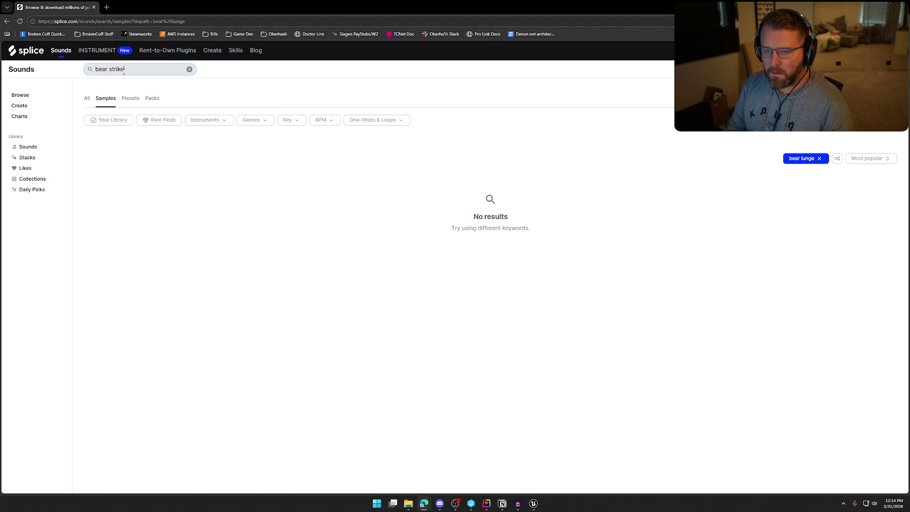
{"action": "key", "text": "Return"}
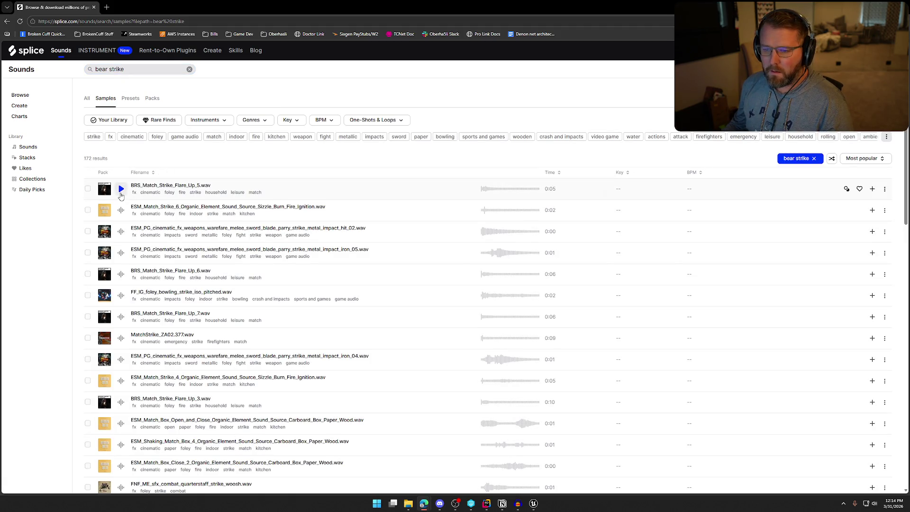
Step: Preview four 'bear strike' results, including the sword parry hits, then search 'bear attack'
{"action": "left_click", "coordinate": [121, 189]}
{"action": "left_click", "coordinate": [121, 211]}
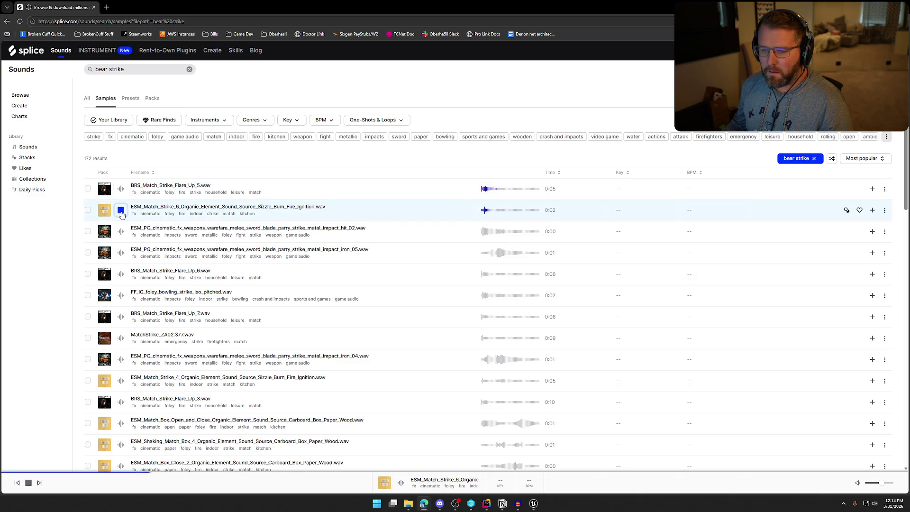
{"action": "left_click", "coordinate": [121, 231]}
{"action": "left_click", "coordinate": [121, 252]}
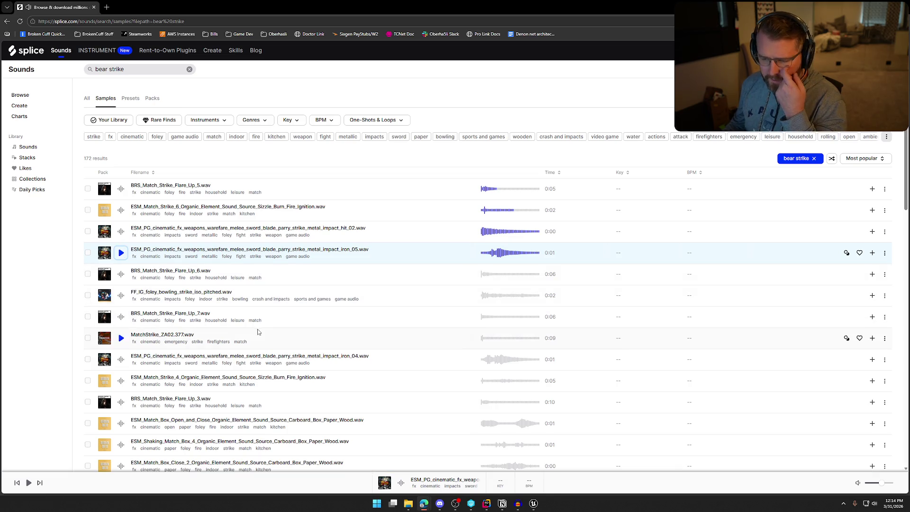
{"action": "double_click", "coordinate": [115, 70]}
{"action": "type", "text": "tack"}
{"action": "key", "text": "Return"}
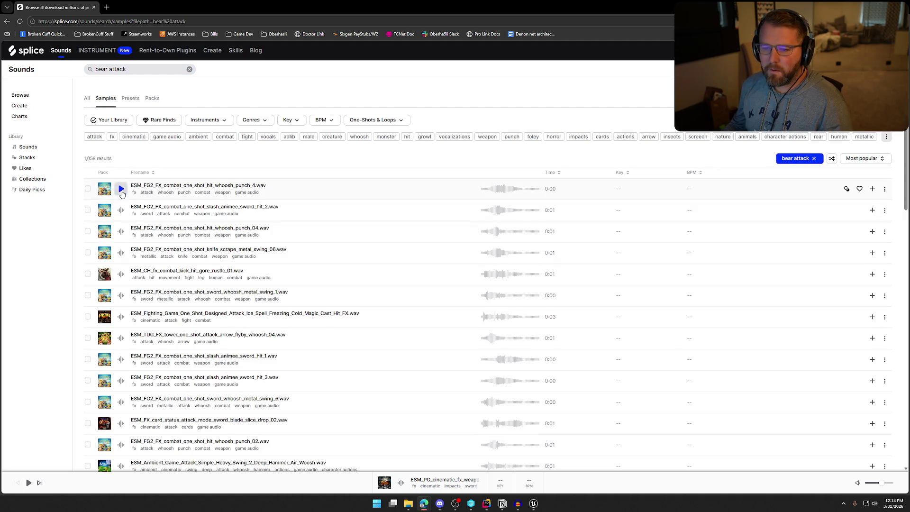
Step: Preview the first 'bear attack' results: punch whooshes, sword slashes and hits, knife scrape, metal swings
{"action": "left_click", "coordinate": [121, 189]}
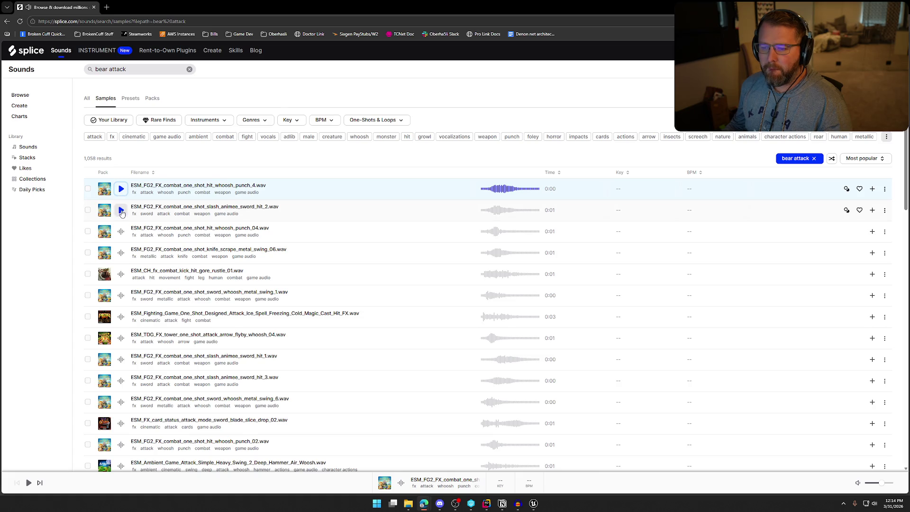
{"action": "left_click", "coordinate": [121, 211]}
{"action": "left_click", "coordinate": [121, 232]}
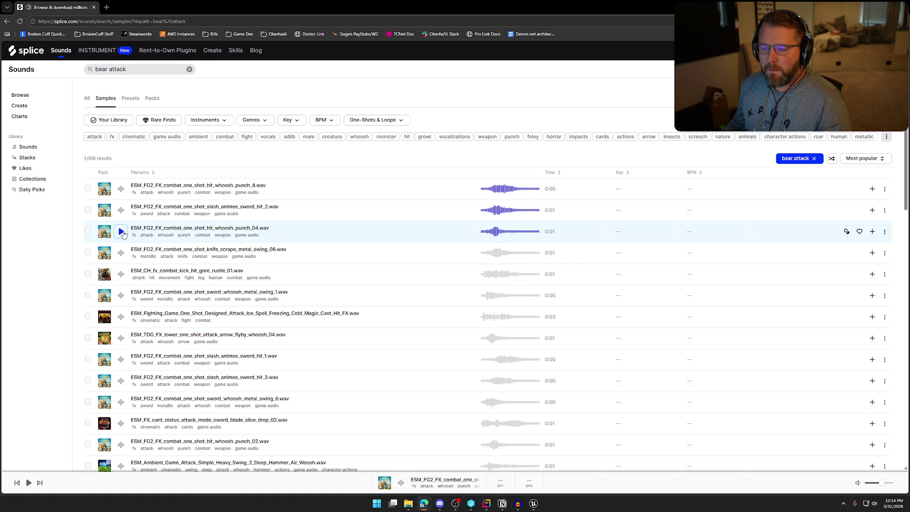
{"action": "left_click", "coordinate": [121, 256]}
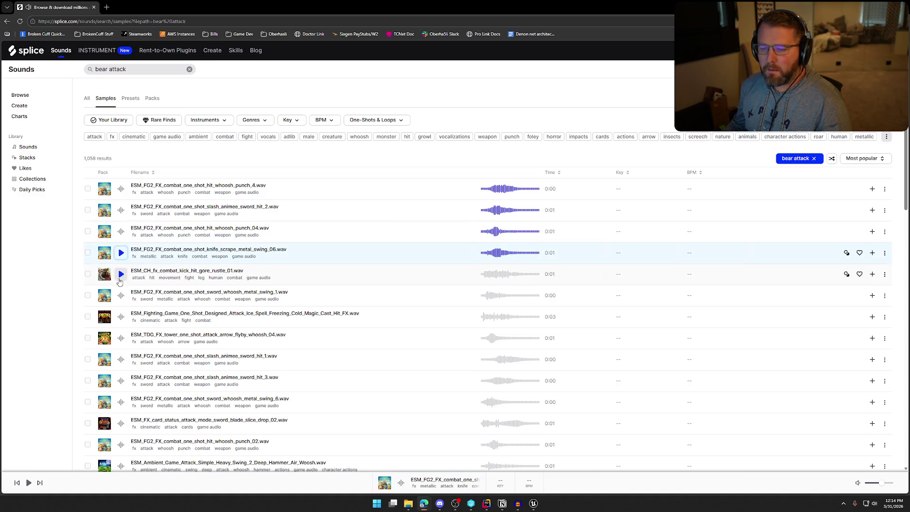
{"action": "left_click", "coordinate": [121, 296]}
{"action": "scroll", "coordinate": [201, 306], "scroll_direction": "down", "scroll_amount": 2}
{"action": "left_click", "coordinate": [121, 253]}
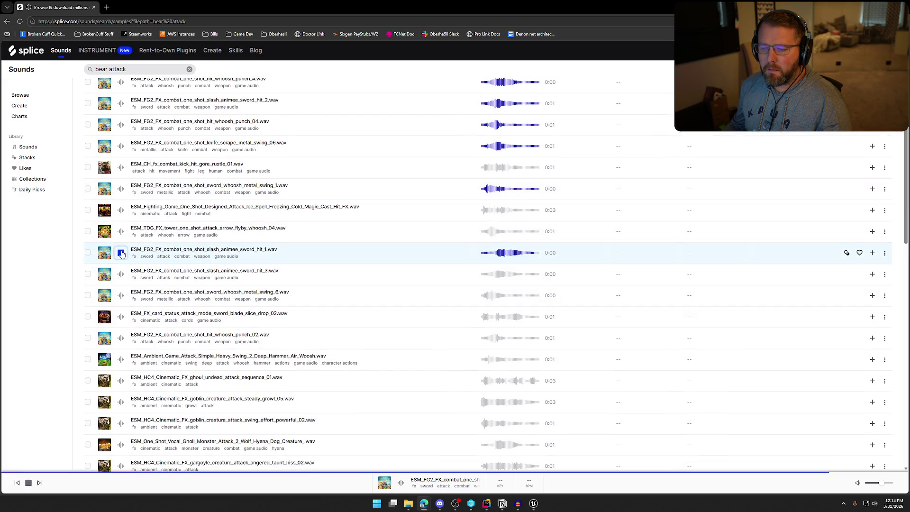
{"action": "left_click", "coordinate": [121, 274]}
{"action": "left_click", "coordinate": [121, 295]}
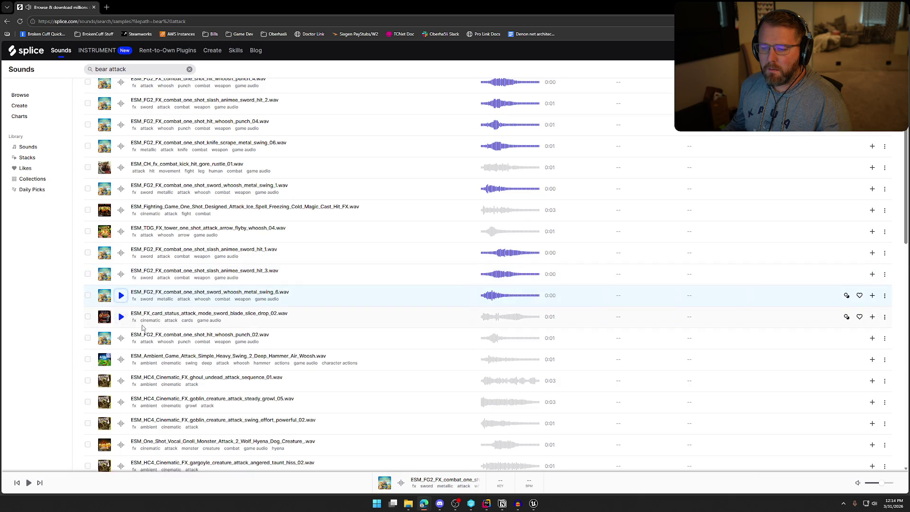
{"action": "scroll", "coordinate": [154, 298], "scroll_direction": "down", "scroll_amount": 2}
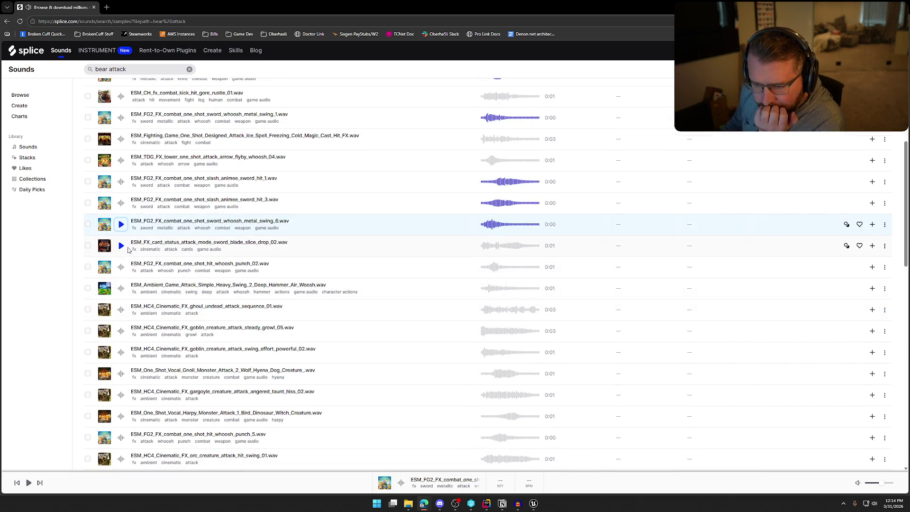
{"action": "key", "text": "Down"}
{"action": "key", "text": "Down"}
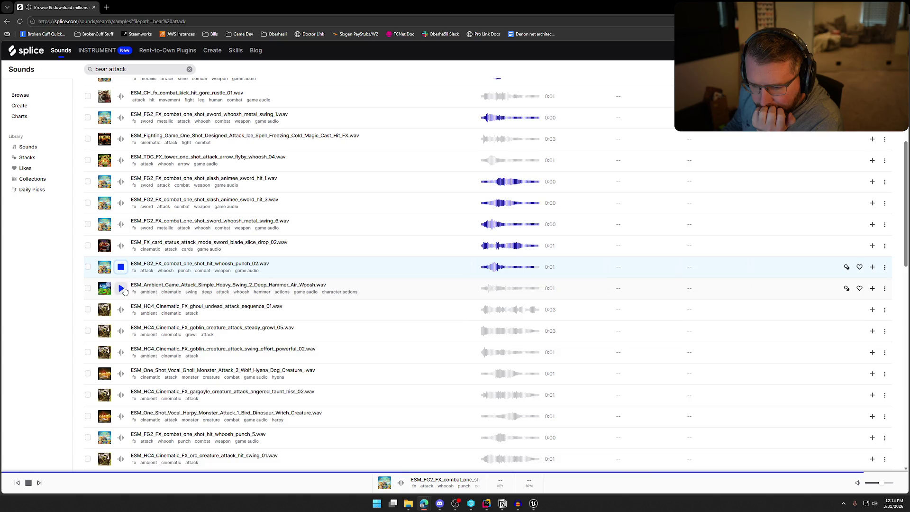
Step: Preview further samples: whoosh_punch_02, Heavy Swing, ghoul, goblin, Gnoll, gargoyle and Harpy attacks
{"action": "left_click", "coordinate": [121, 269]}
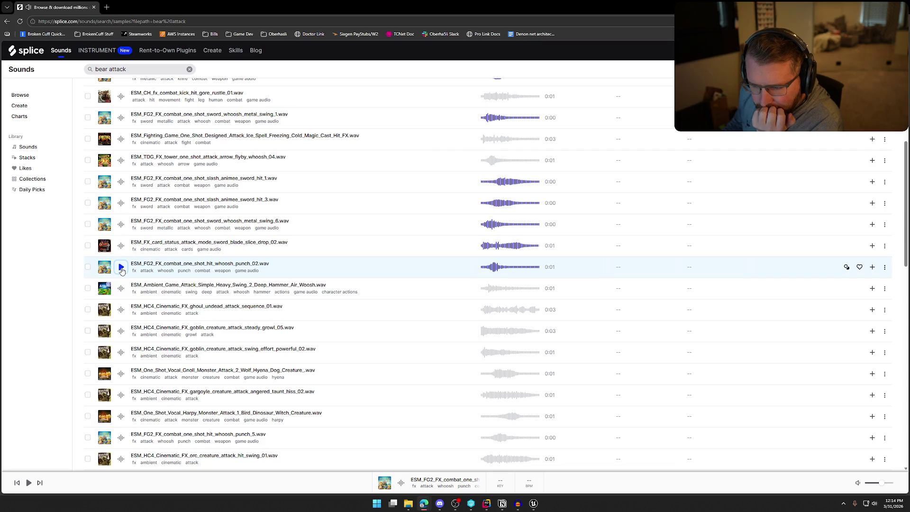
{"action": "left_click", "coordinate": [120, 268]}
{"action": "left_click", "coordinate": [121, 289]}
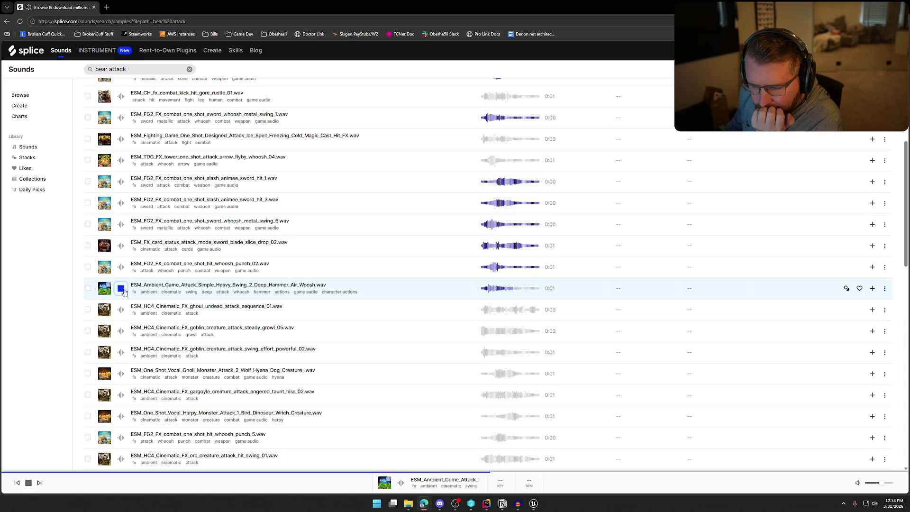
{"action": "left_click", "coordinate": [122, 311]}
{"action": "left_click", "coordinate": [121, 331]}
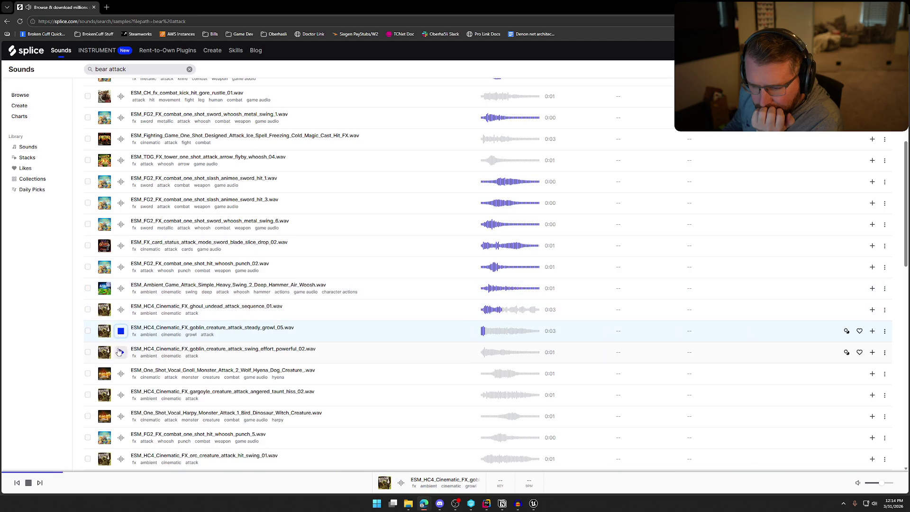
{"action": "left_click", "coordinate": [121, 352]}
{"action": "left_click", "coordinate": [121, 373]}
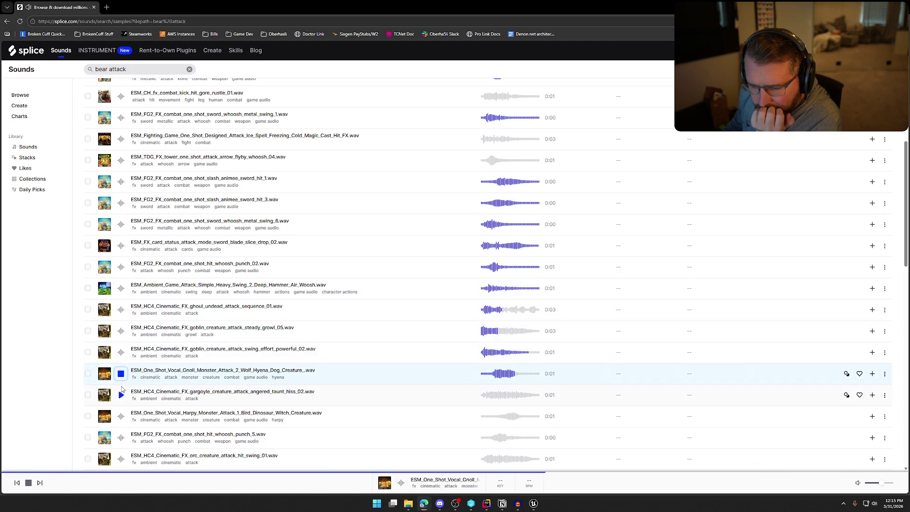
{"action": "left_click", "coordinate": [121, 395]}
{"action": "left_click", "coordinate": [121, 416]}
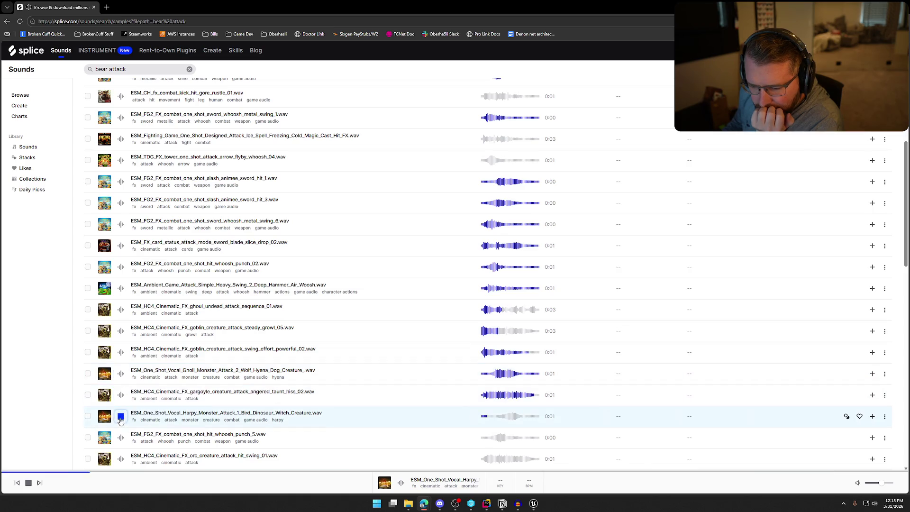
{"action": "left_click", "coordinate": [121, 437]}
Step: Audition the orc creature attack hit swing sample and start downloading it for 1 credit
{"action": "scroll", "coordinate": [124, 438], "scroll_direction": "down", "scroll_amount": 2}
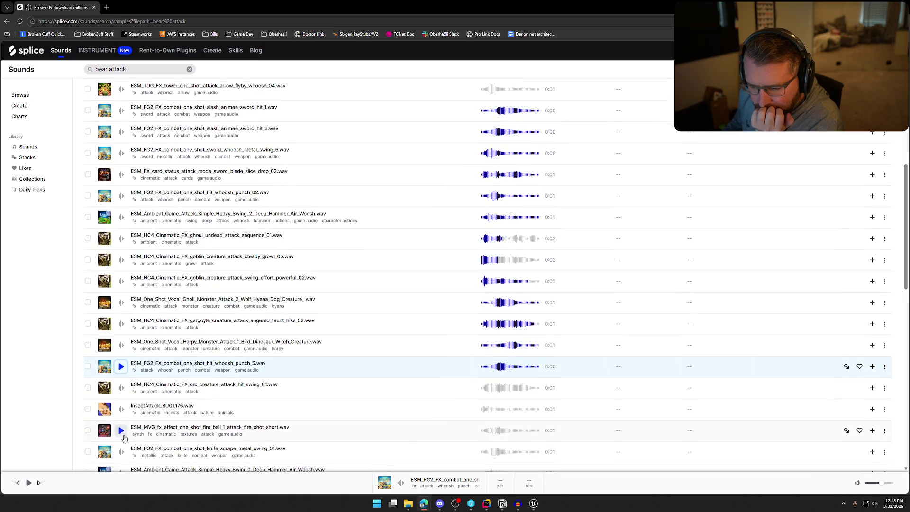
{"action": "left_click", "coordinate": [121, 388]}
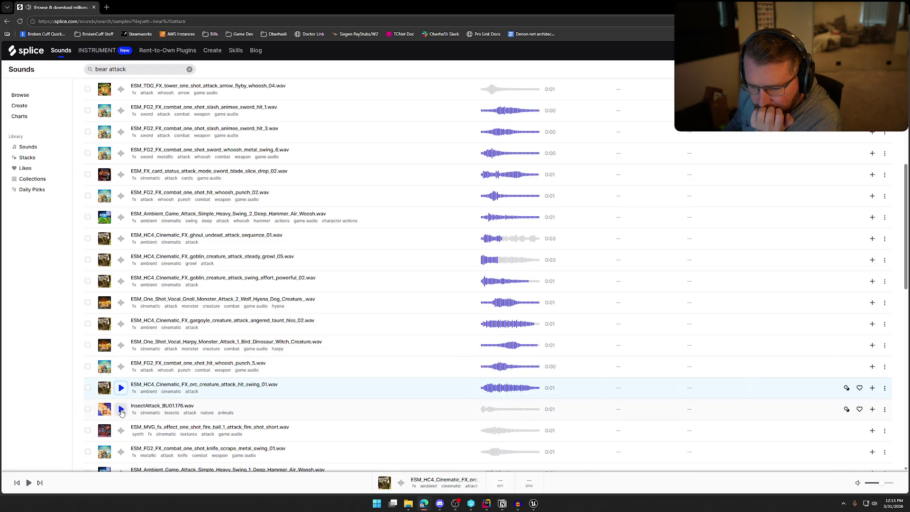
{"action": "left_click", "coordinate": [119, 389]}
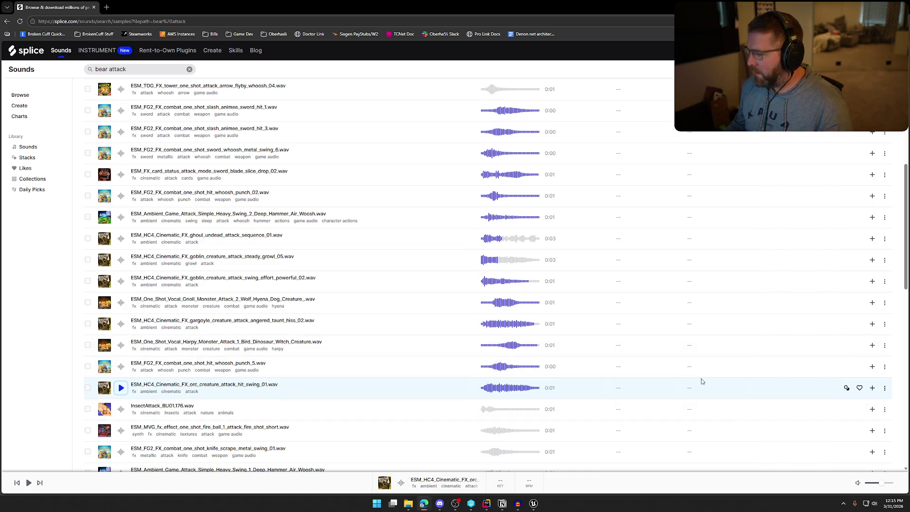
{"action": "left_click", "coordinate": [872, 389]}
Step: Download the orc attack sample from Splice and save it as BearPounce_1.wav
{"action": "left_click", "coordinate": [832, 388]}
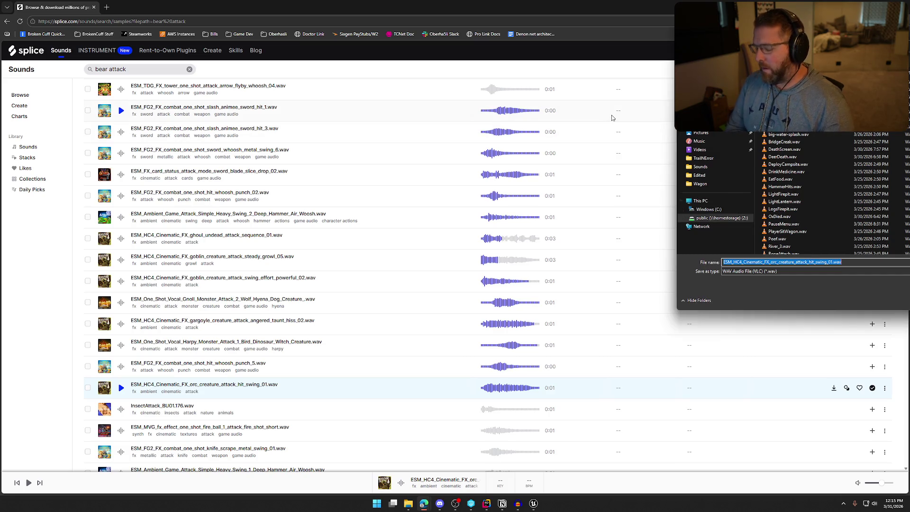
{"action": "type", "text": "Bear"}
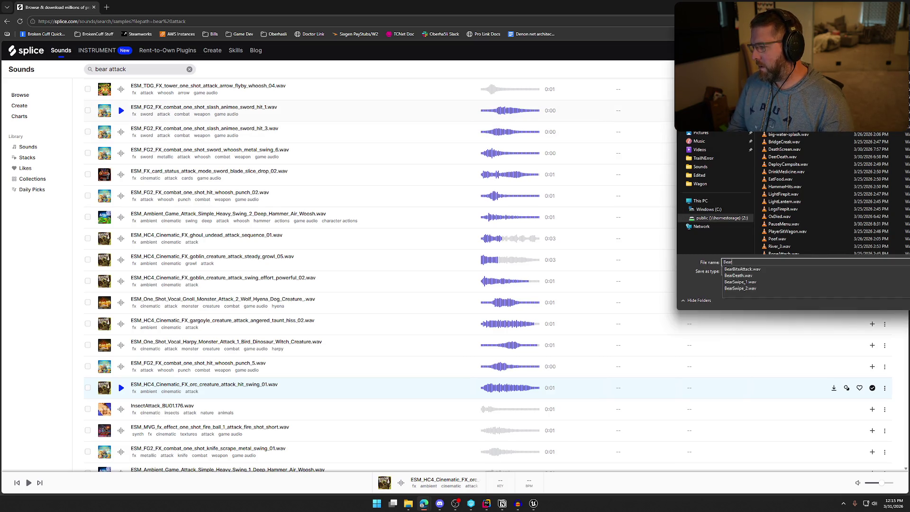
{"action": "type", "text": "Pu"}
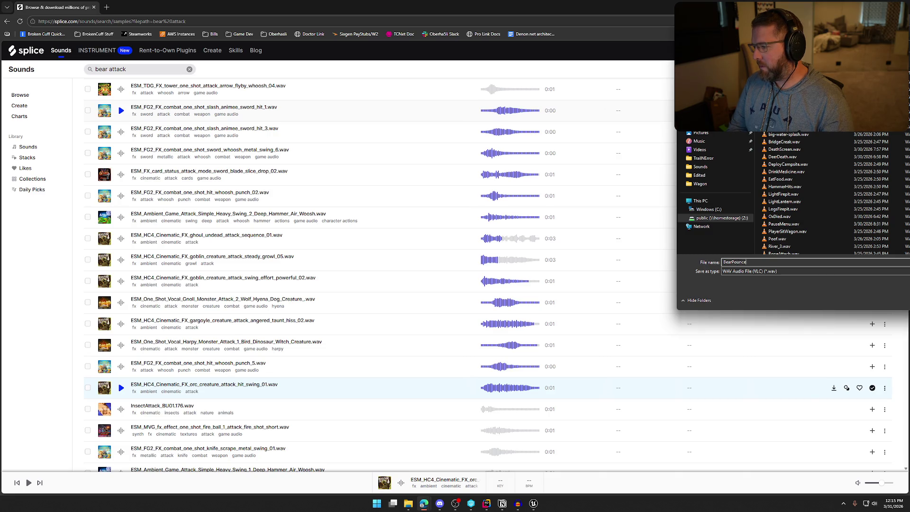
{"action": "key", "text": "Return"}
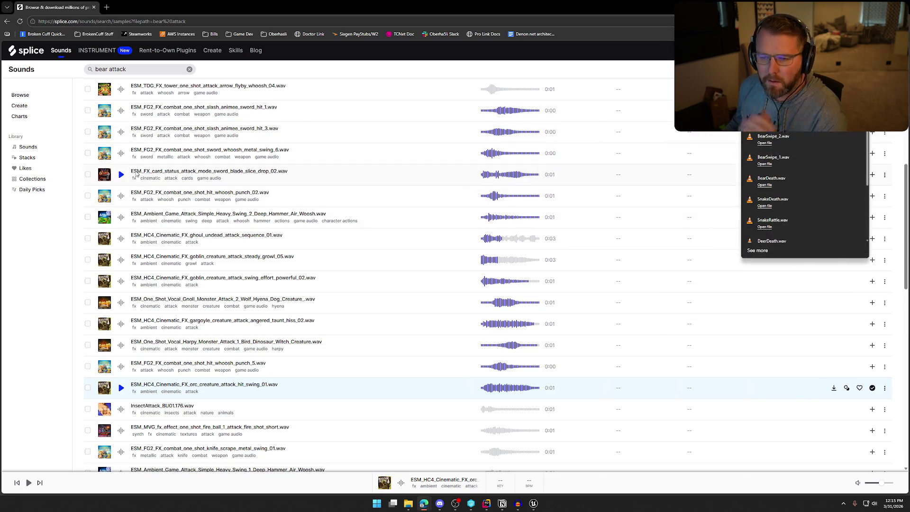
Step: Audition the arrow flyby, ice spell, gore kick, knife scrape and hit whoosh punch 04 samples
{"action": "scroll", "coordinate": [210, 161], "scroll_direction": "up", "scroll_amount": 1}
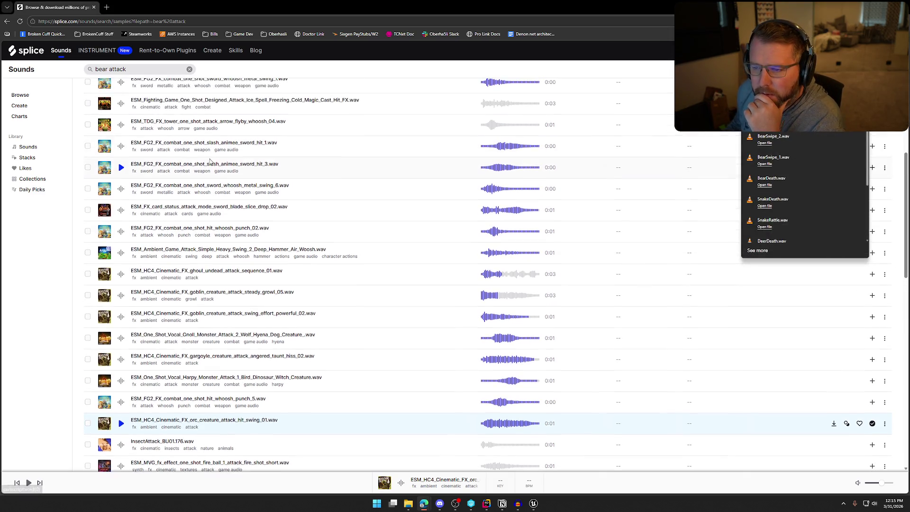
{"action": "left_click", "coordinate": [121, 125]}
{"action": "scroll", "coordinate": [121, 124], "scroll_direction": "up", "scroll_amount": 1}
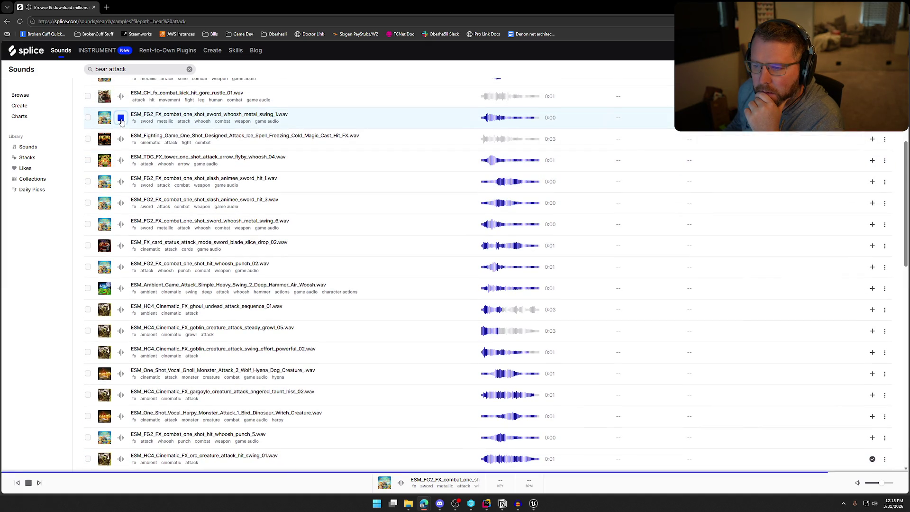
{"action": "left_click", "coordinate": [121, 139]}
{"action": "scroll", "coordinate": [125, 149], "scroll_direction": "up", "scroll_amount": 1}
{"action": "left_click", "coordinate": [121, 131]}
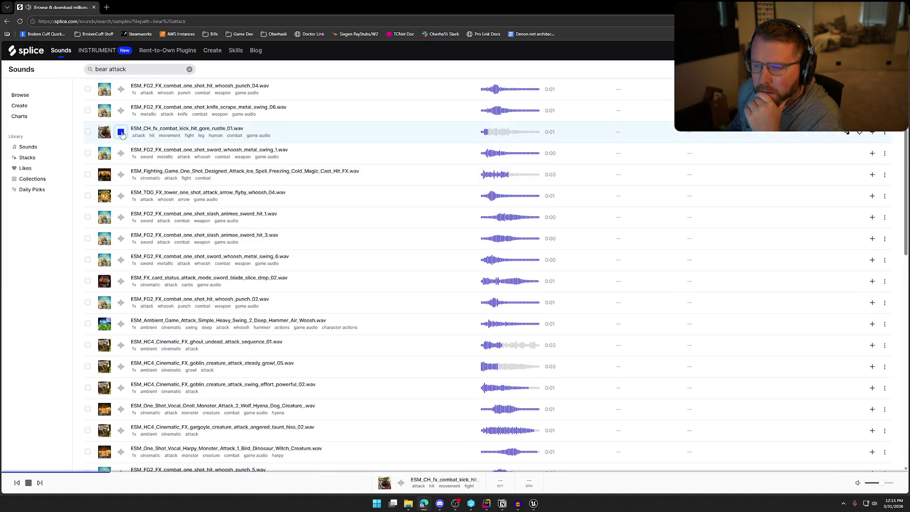
{"action": "scroll", "coordinate": [120, 133], "scroll_direction": "up", "scroll_amount": 3}
{"action": "left_click", "coordinate": [120, 218]}
{"action": "left_click", "coordinate": [121, 238]}
{"action": "left_click", "coordinate": [120, 196]}
{"action": "key", "text": "Up"}
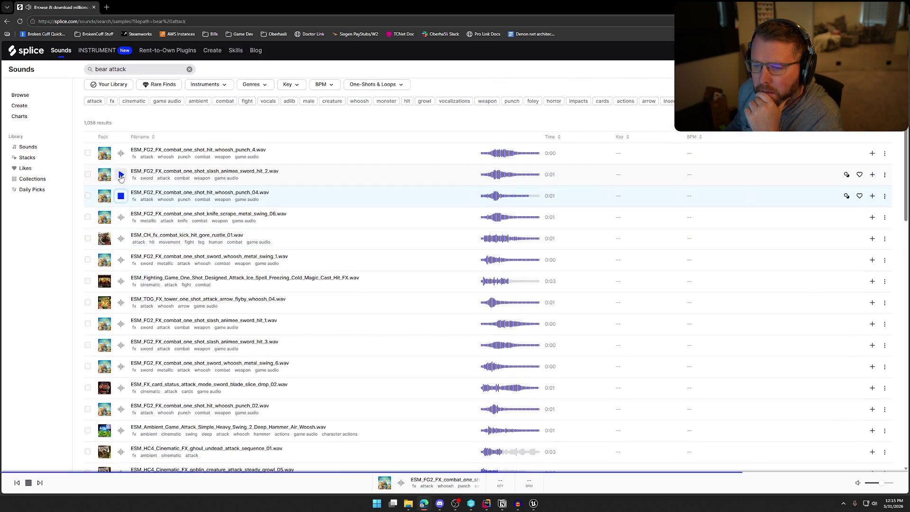
{"action": "key", "text": "Up"}
Step: Audition the sword hit, metal swing, heavy swing, ghoul attack and hit whoosh punch 02 samples
{"action": "scroll", "coordinate": [122, 212], "scroll_direction": "down", "scroll_amount": 2}
{"action": "left_click", "coordinate": [120, 253]}
{"action": "left_click", "coordinate": [122, 274]}
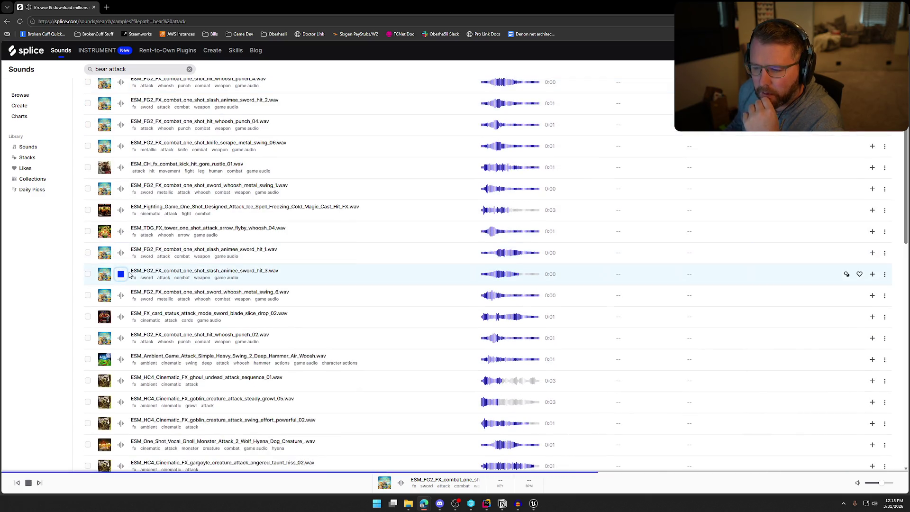
{"action": "left_click", "coordinate": [121, 295]}
{"action": "key", "text": "Down"}
{"action": "scroll", "coordinate": [119, 332], "scroll_direction": "down", "scroll_amount": 2}
{"action": "left_click", "coordinate": [120, 289]}
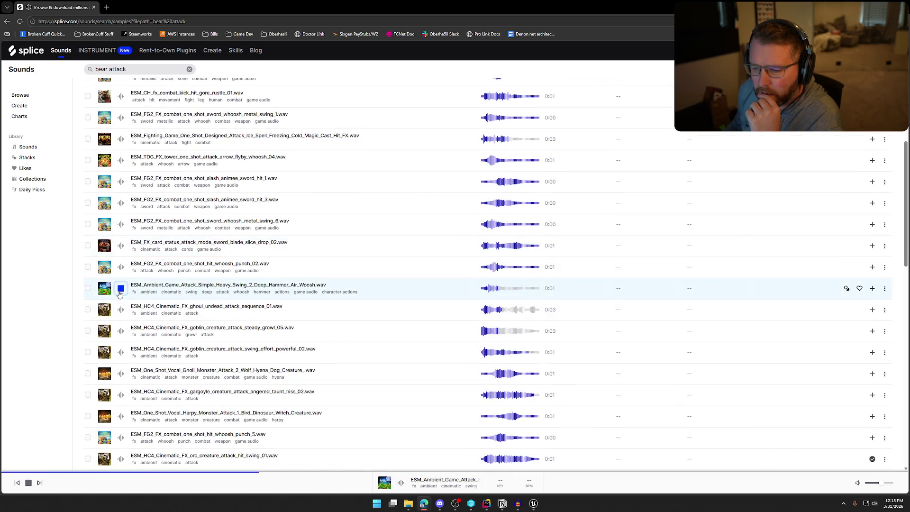
{"action": "left_click", "coordinate": [121, 309]}
{"action": "scroll", "coordinate": [119, 311], "scroll_direction": "down", "scroll_amount": 2}
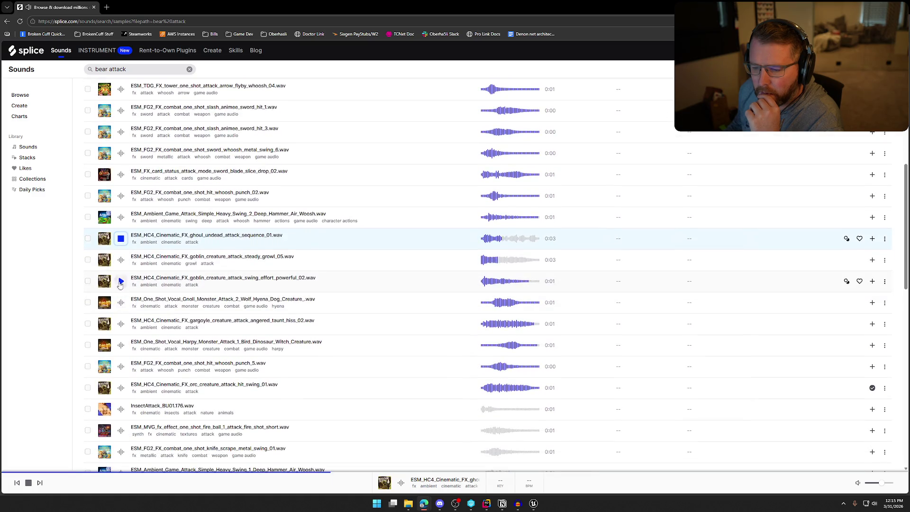
{"action": "left_click", "coordinate": [121, 196]}
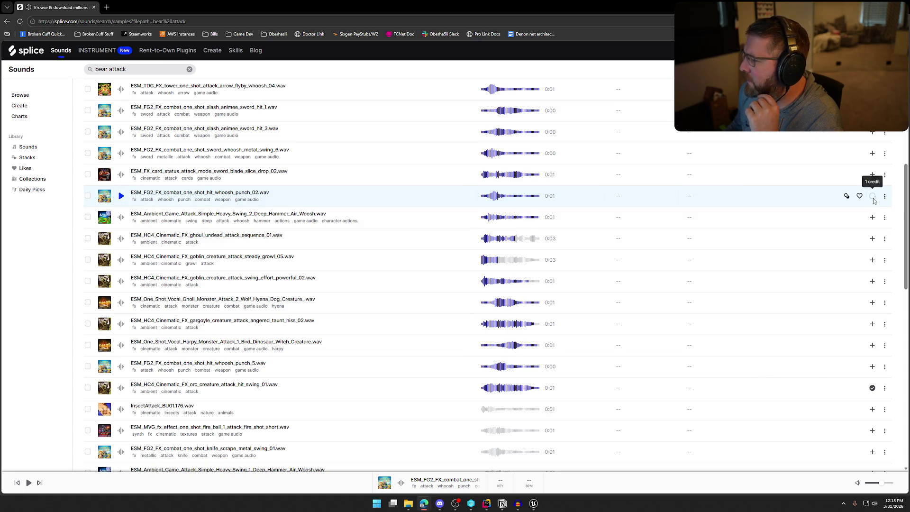
Step: Save hit_whoosh_punch_02 as BearPounce_2.wav and delete the BearBiteAttack track in Audacity
{"action": "left_click", "coordinate": [834, 197]}
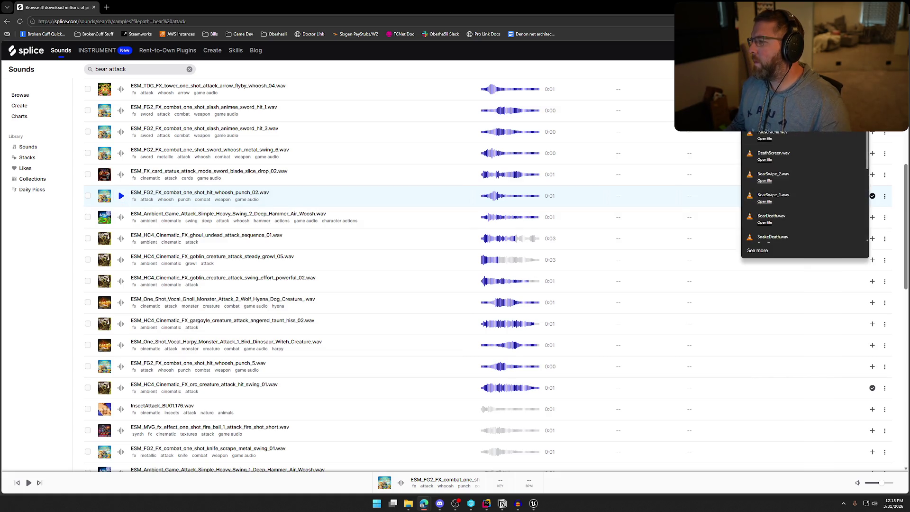
{"action": "type", "text": "Bear"}
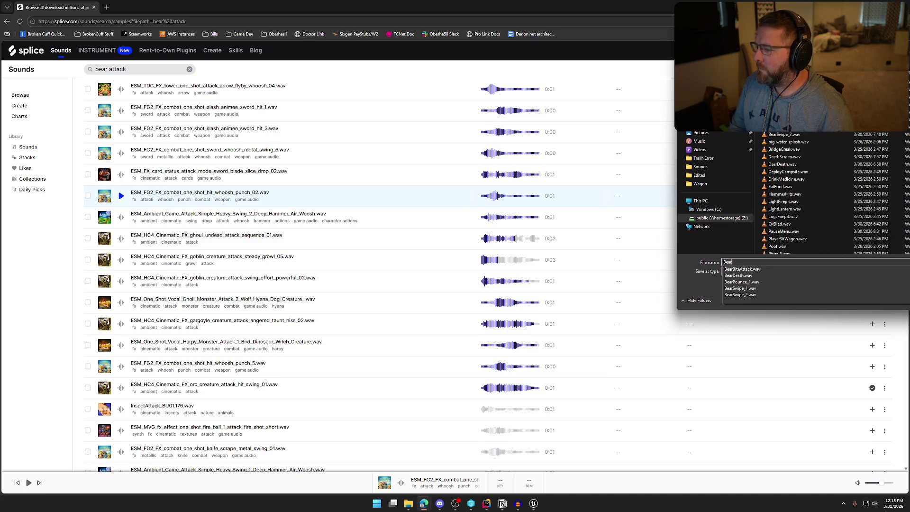
{"action": "type", "text": "Puunce_1.wav"}
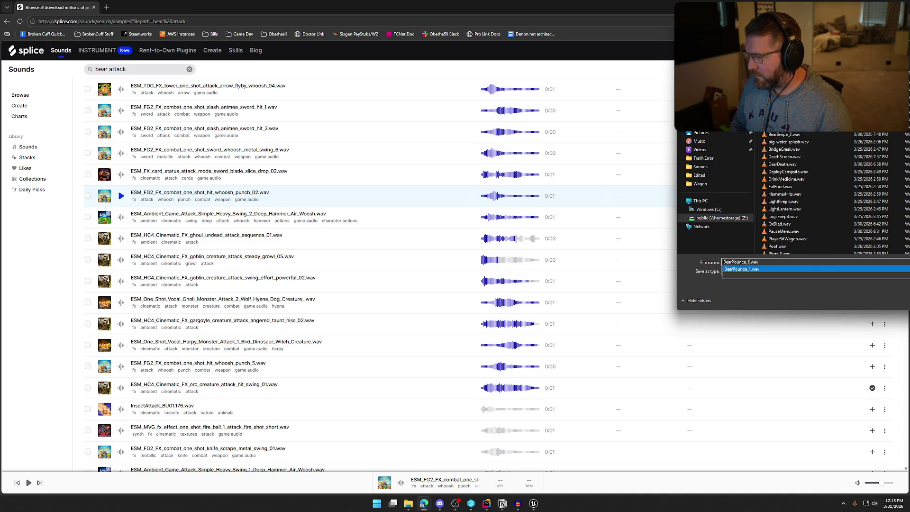
{"action": "key", "text": "Return"}
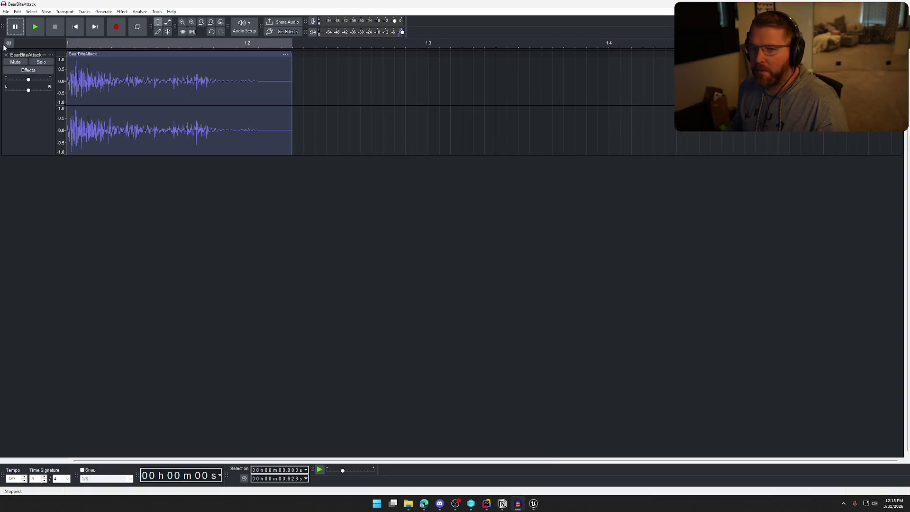
{"action": "left_click", "coordinate": [6, 55]}
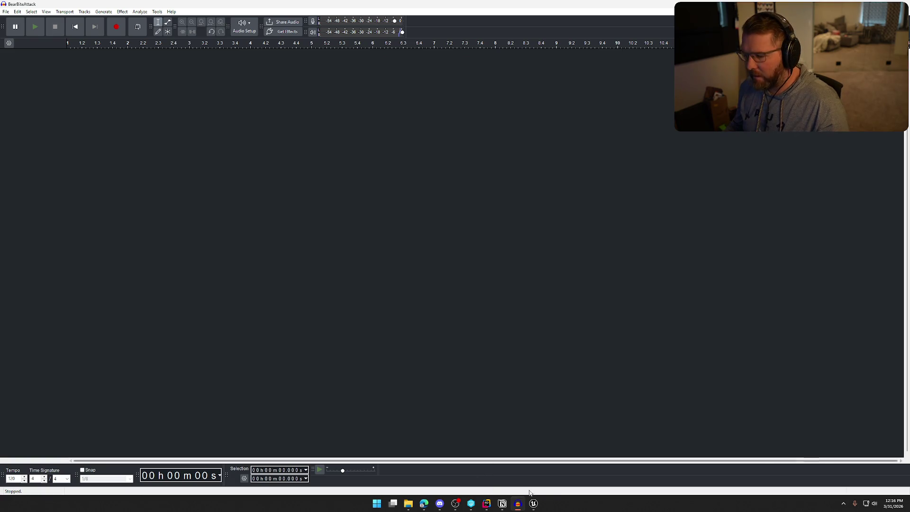
Step: Check the bear pounce animation in Unreal, pausing and scrubbing toward its end, then return
{"action": "left_click", "coordinate": [533, 503]}
{"action": "left_click", "coordinate": [245, 475]}
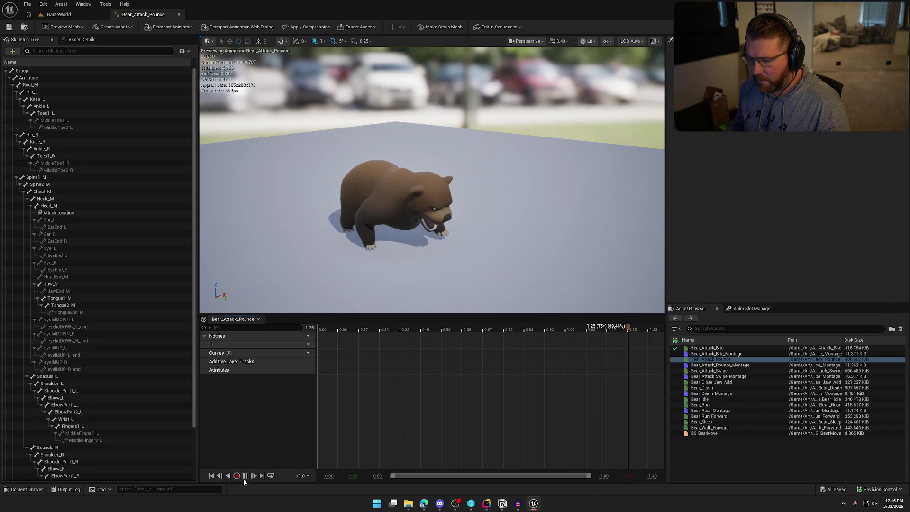
{"action": "left_click_drag", "start_coordinate": [627, 326], "coordinate": [660, 333]}
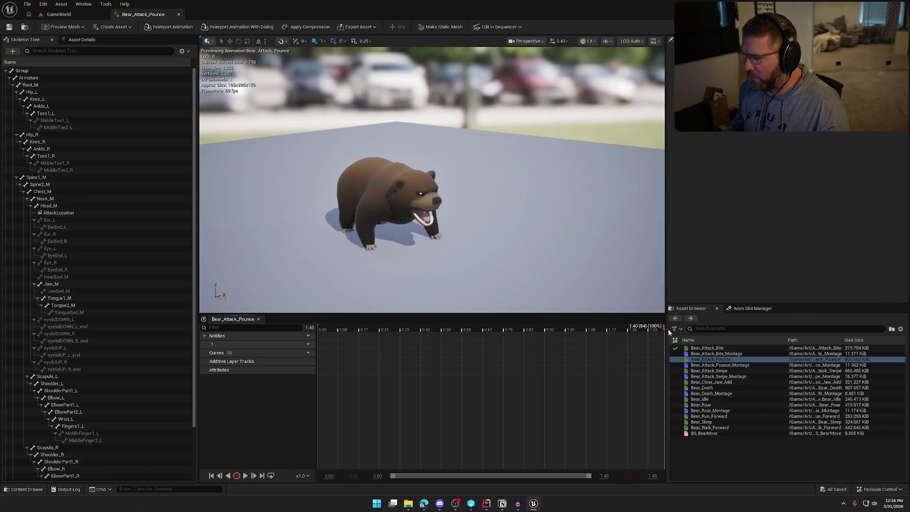
{"action": "left_click", "coordinate": [517, 503]}
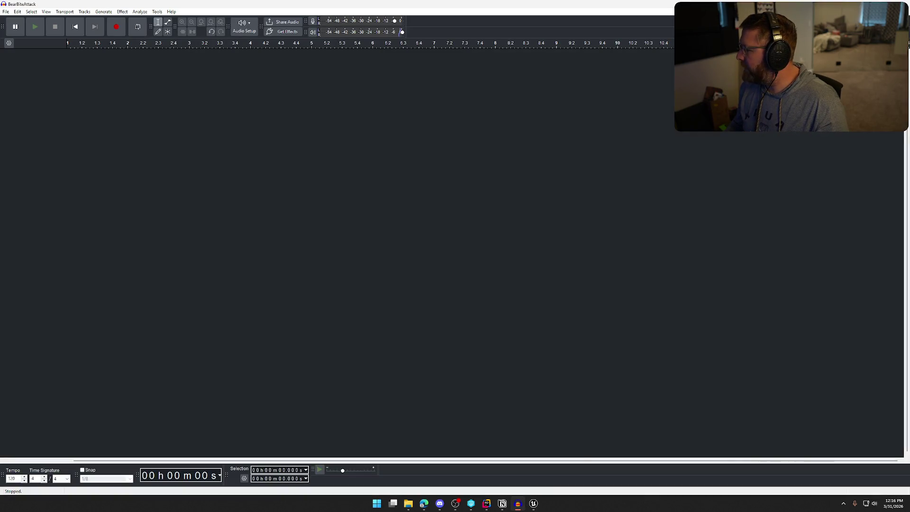
Step: Import BearPounce_1 and BearPounce_2 as tracks and shift the BearPounce_2 clip later
{"action": "mouse_move", "coordinate": [455, 9]}
{"action": "left_mouse_down"}
{"action": "mouse_move", "coordinate": [483, 214]}
{"action": "mouse_move", "coordinate": [385, 278]}
{"action": "left_mouse_up"}
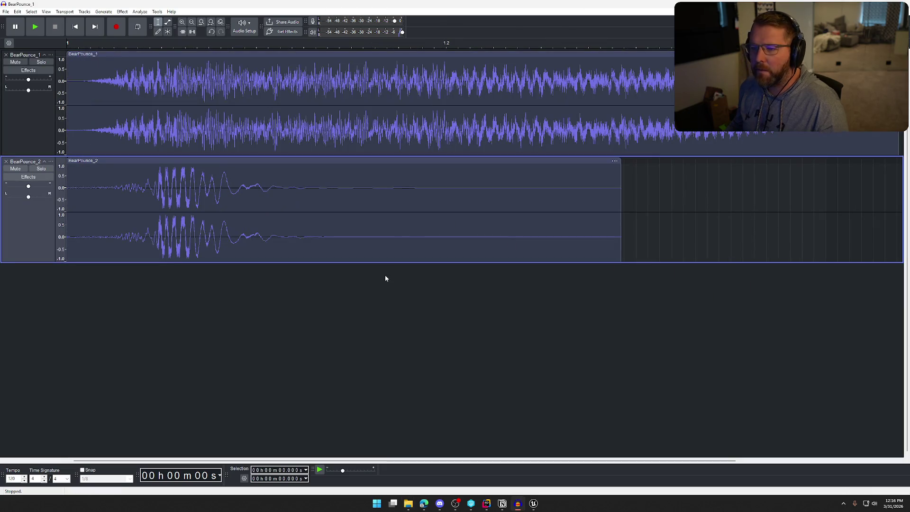
{"action": "scroll", "coordinate": [540, 308], "scroll_direction": "down", "scroll_amount": 3, "text": "ctrl"}
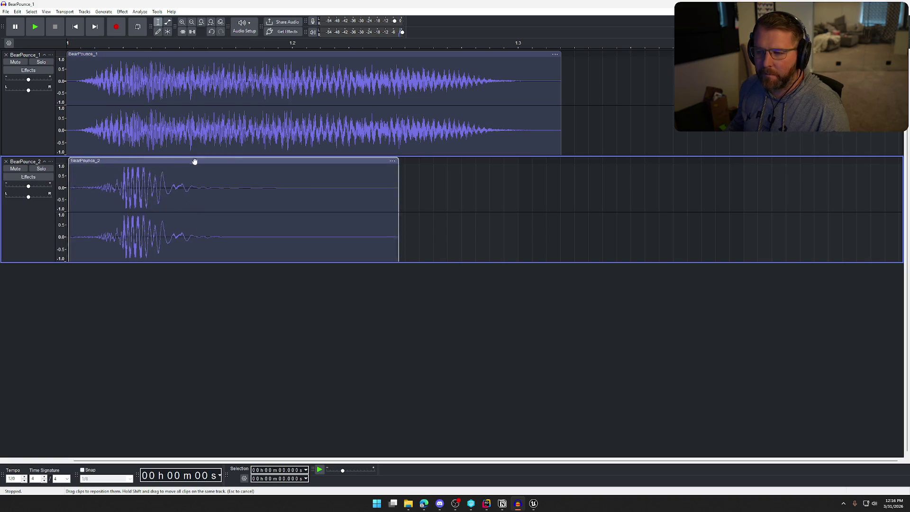
{"action": "left_click_drag", "start_coordinate": [195, 161], "coordinate": [532, 160]}
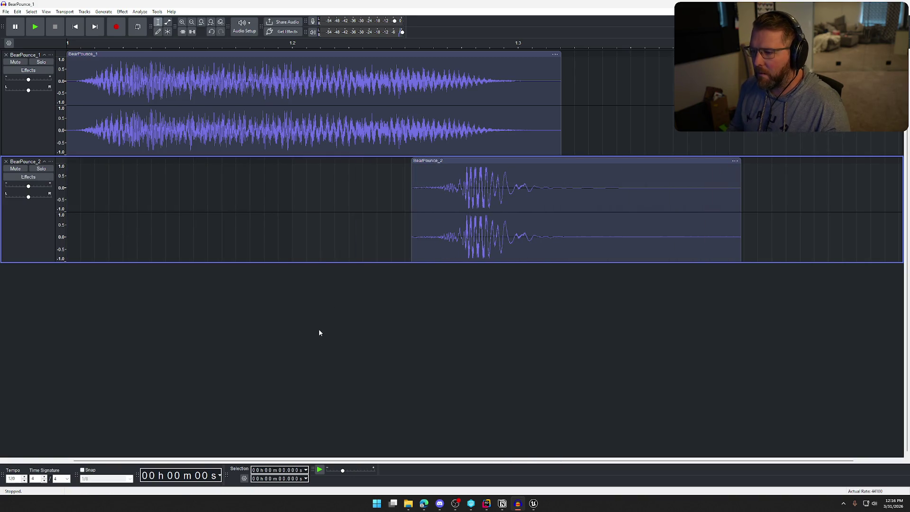
Step: Play both layered tracks, then select only the BearPounce_1 clip
{"action": "key", "text": "space"}
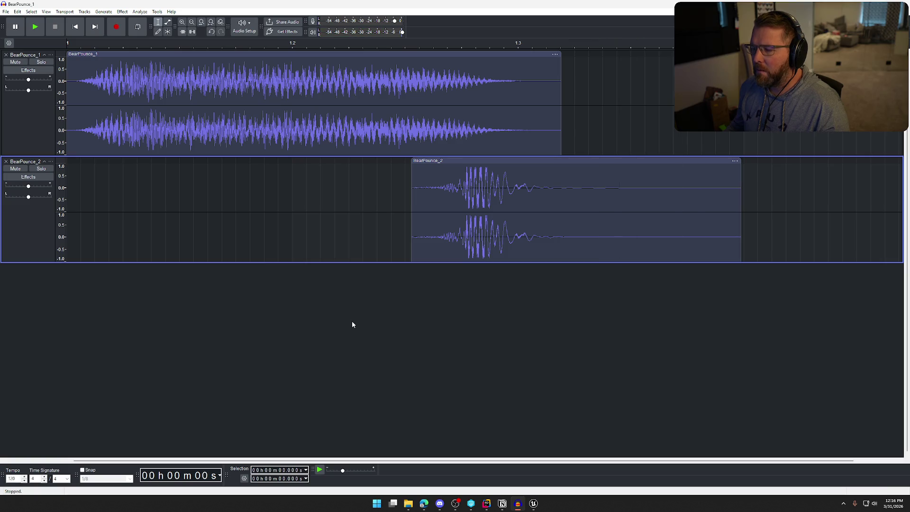
{"action": "scroll", "coordinate": [467, 324], "scroll_direction": "down", "scroll_amount": 1, "text": "ctrl"}
{"action": "key", "text": "space"}
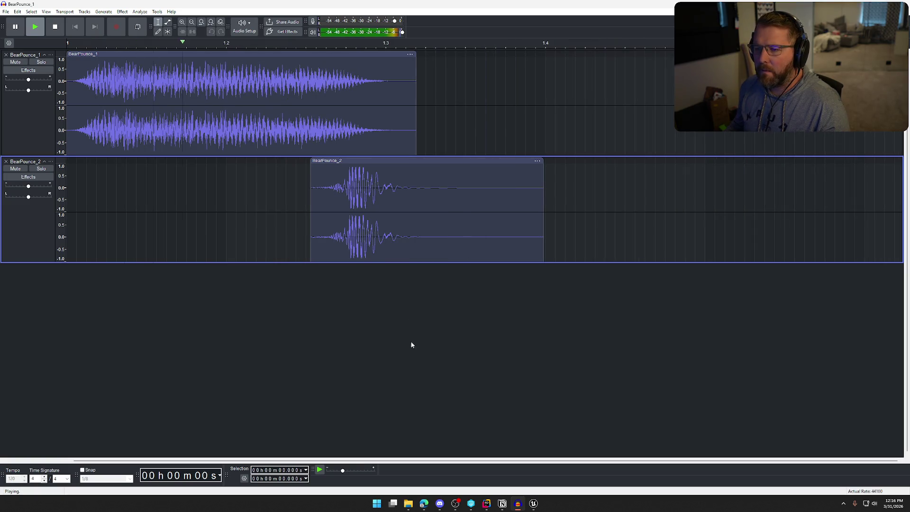
{"action": "key", "text": "ctrl+a"}
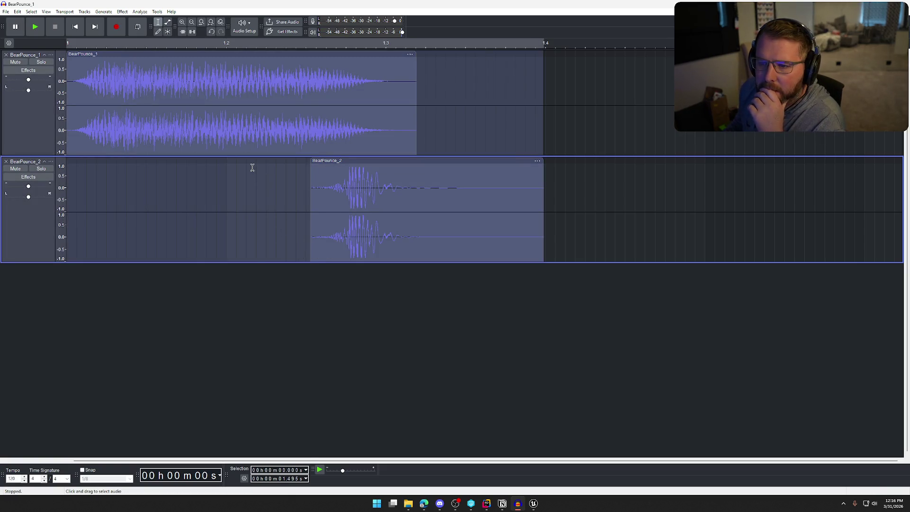
{"action": "left_click", "coordinate": [204, 53]}
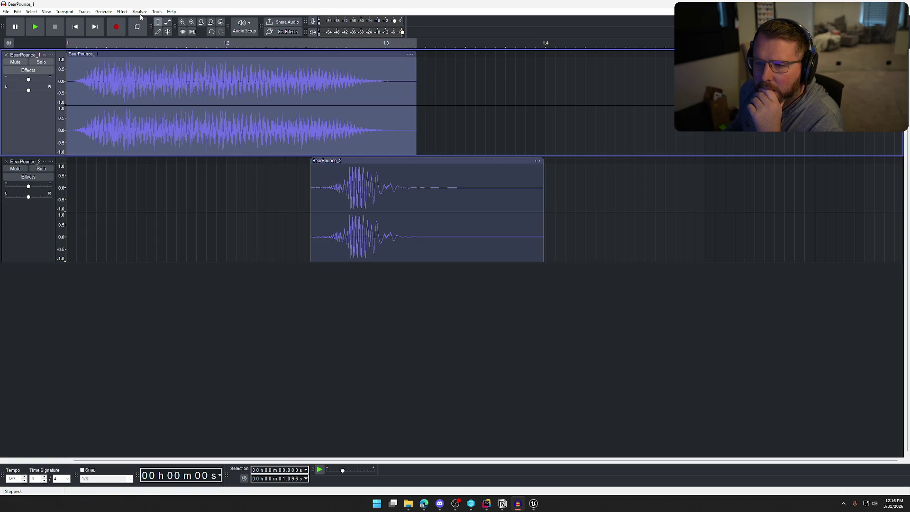
Step: Apply a 1000 Hz, 6 dB-per-octave Low-Pass Filter to BearPounce_1 after previewing it
{"action": "left_click", "coordinate": [126, 14]}
{"action": "mouse_move", "coordinate": [164, 77]}
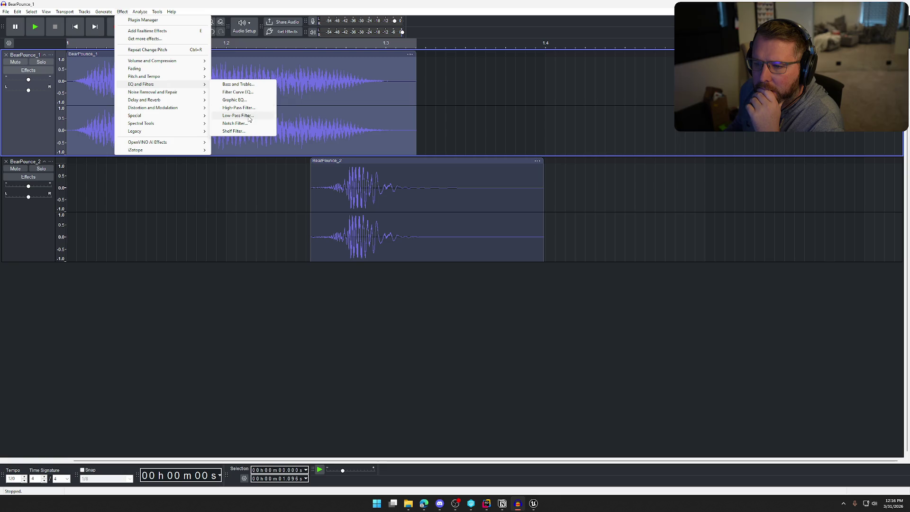
{"action": "left_click", "coordinate": [248, 116]}
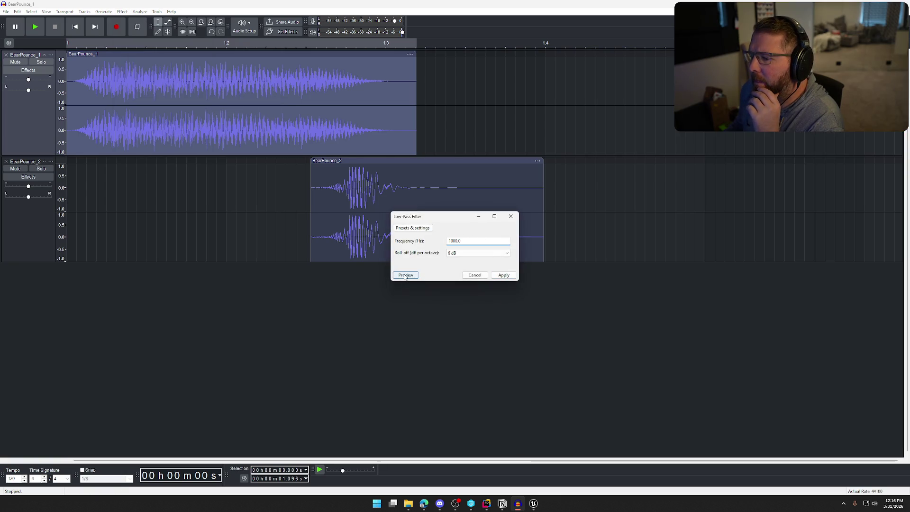
{"action": "left_click", "coordinate": [405, 276]}
{"action": "left_click", "coordinate": [503, 275]}
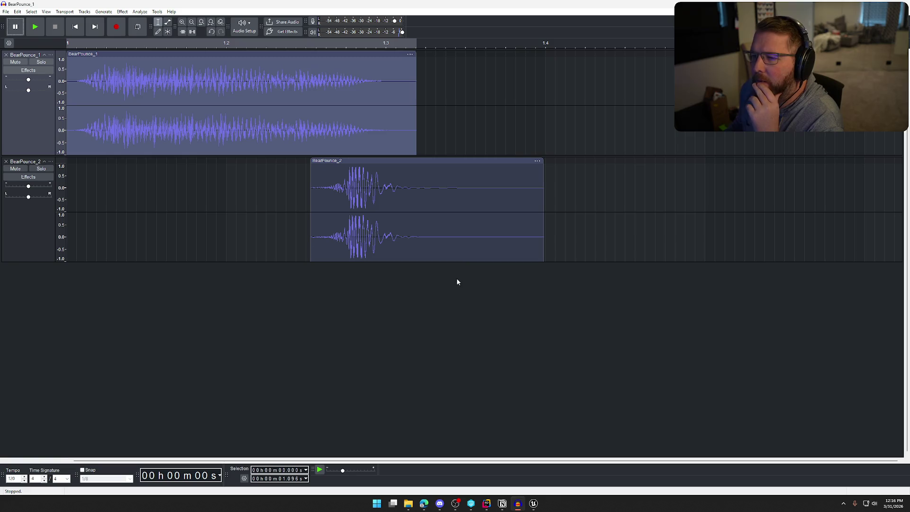
Step: Deselect the clip and play the layered mix with the filtered BearPounce_1
{"action": "key", "text": "space"}
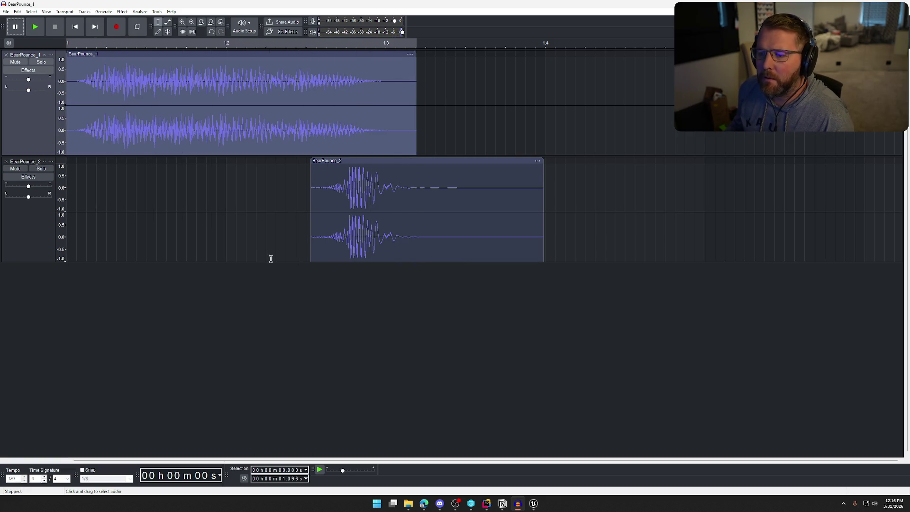
{"action": "left_click", "coordinate": [318, 301]}
{"action": "key", "text": "space"}
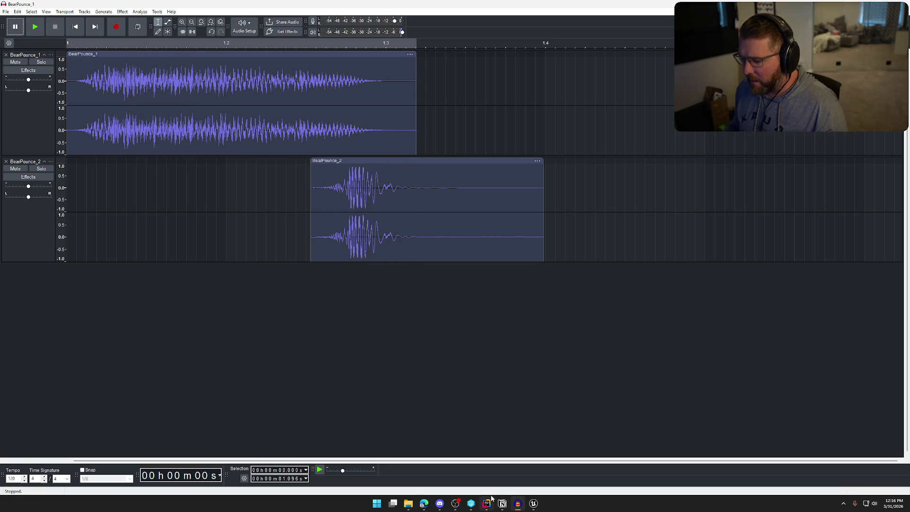
Step: Play Bear_Attack_Pounce in Unreal, scrub to the lunge at about 0.75 s, and return to Audacity
{"action": "left_click", "coordinate": [532, 505]}
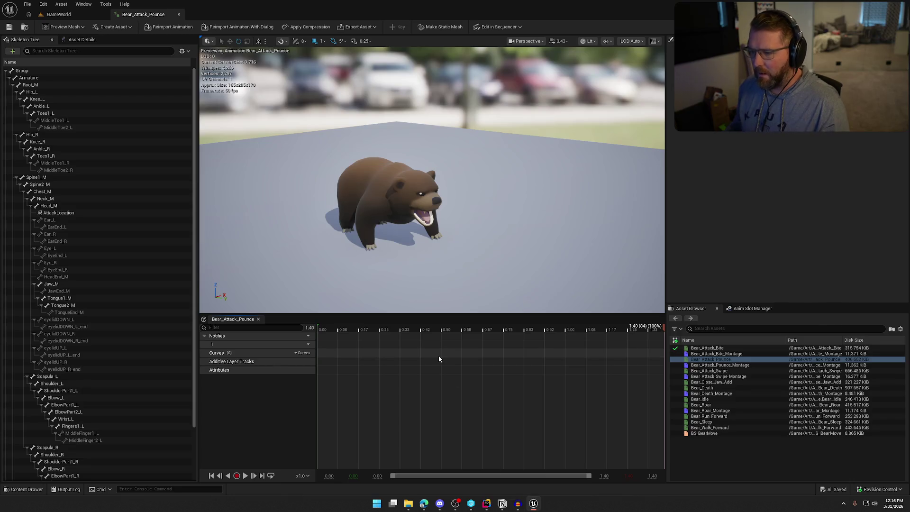
{"action": "left_click", "coordinate": [245, 476]}
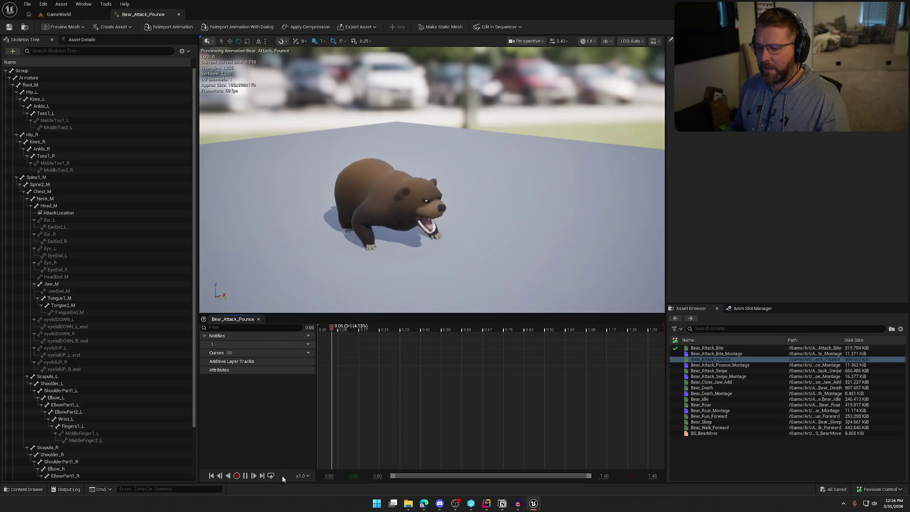
{"action": "left_click", "coordinate": [246, 476]}
{"action": "mouse_move", "coordinate": [523, 330]}
{"action": "left_mouse_down"}
{"action": "mouse_move", "coordinate": [462, 330]}
{"action": "mouse_move", "coordinate": [510, 330]}
{"action": "left_mouse_up"}
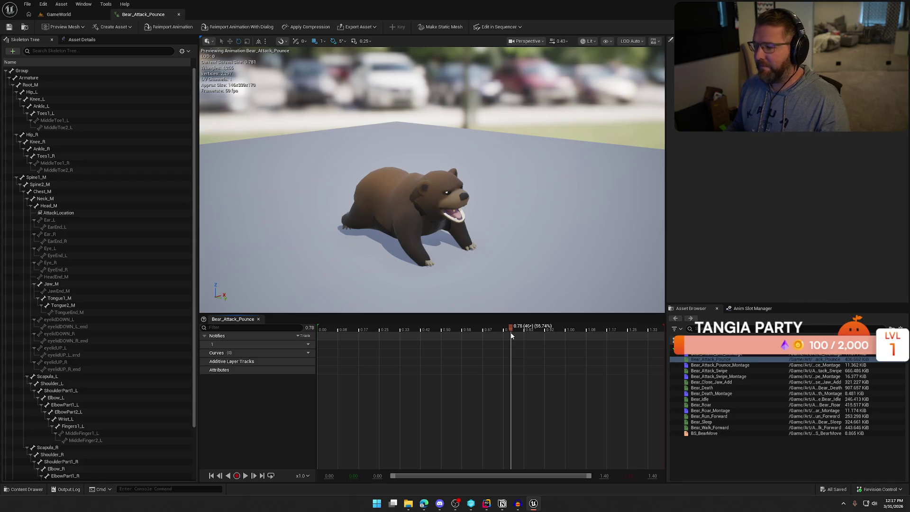
{"action": "mouse_move", "coordinate": [485, 330]}
{"action": "left_mouse_down"}
{"action": "mouse_move", "coordinate": [443, 330]}
{"action": "mouse_move", "coordinate": [511, 335]}
{"action": "left_mouse_up"}
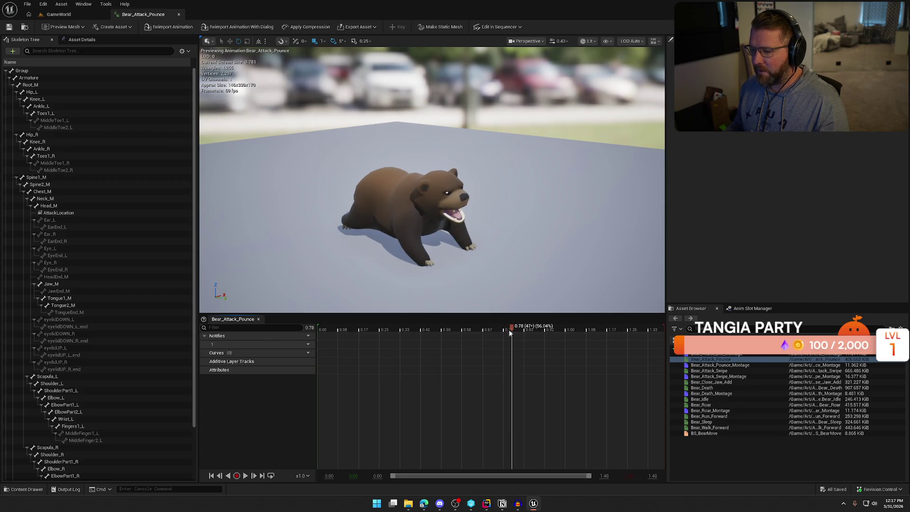
{"action": "mouse_move", "coordinate": [499, 330]}
{"action": "left_mouse_down"}
{"action": "mouse_move", "coordinate": [471, 330]}
{"action": "mouse_move", "coordinate": [504, 332]}
{"action": "left_mouse_up"}
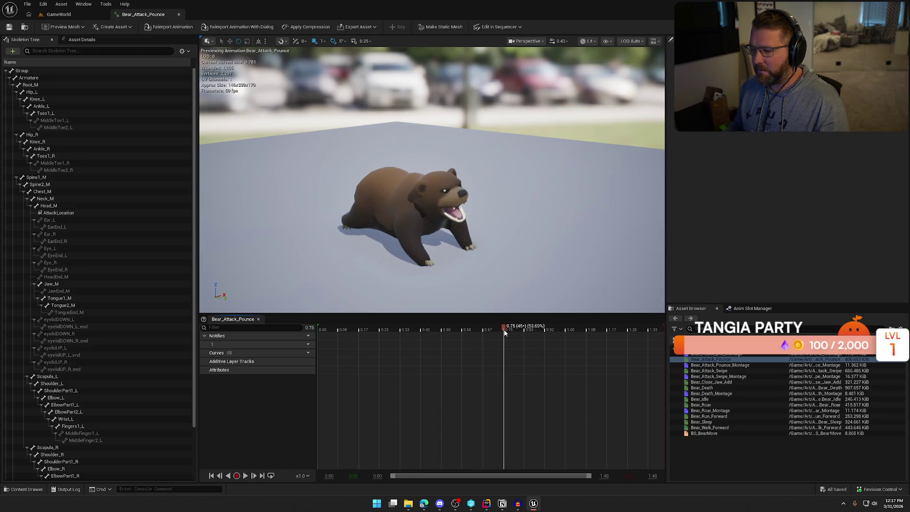
{"action": "left_click", "coordinate": [520, 506]}
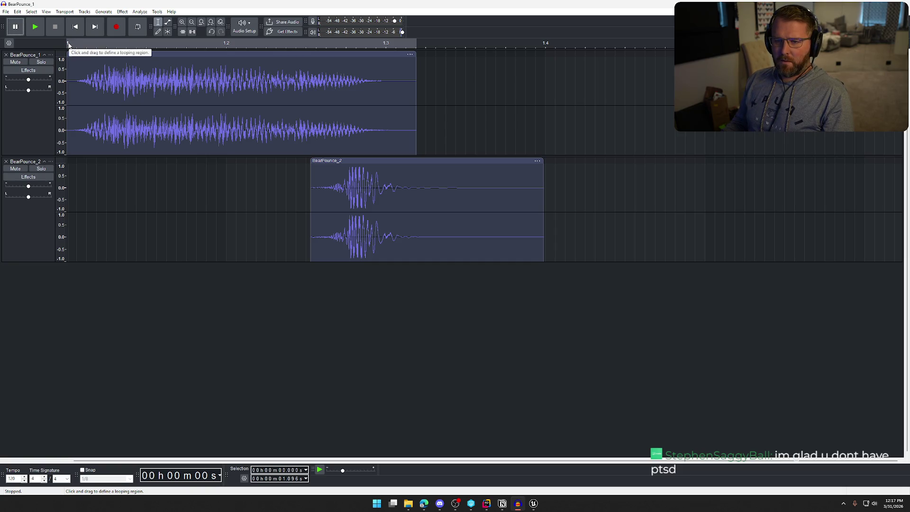
Step: Try sliding BearPounce_1 earlier, return it to the timeline start, and play the layers
{"action": "left_click", "coordinate": [204, 206]}
{"action": "mouse_move", "coordinate": [90, 54]}
{"action": "left_mouse_down"}
{"action": "mouse_move", "coordinate": [144, 55]}
{"action": "mouse_move", "coordinate": [50, 56]}
{"action": "left_mouse_up"}
{"action": "left_click_drag", "start_coordinate": [178, 54], "coordinate": [104, 55]}
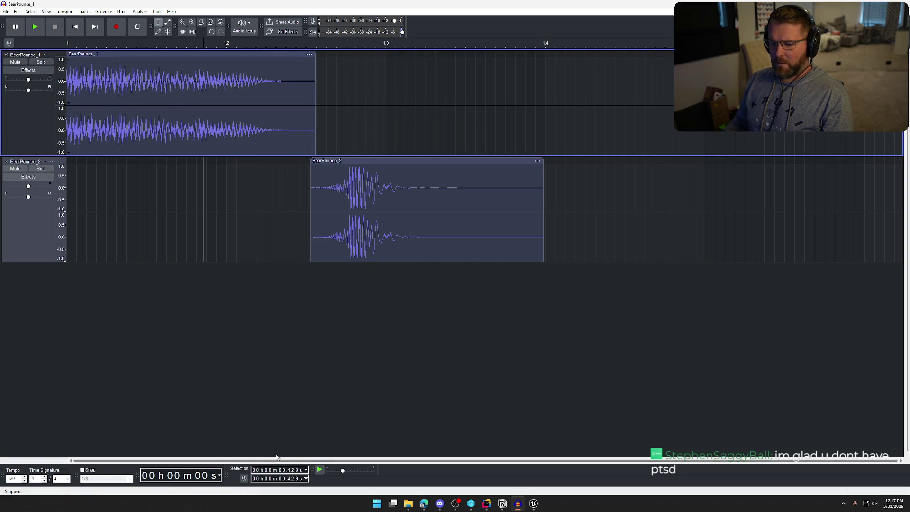
{"action": "mouse_move", "coordinate": [122, 51]}
{"action": "left_mouse_down"}
{"action": "mouse_move", "coordinate": [270, 59]}
{"action": "mouse_move", "coordinate": [208, 63]}
{"action": "mouse_move", "coordinate": [220, 56]}
{"action": "left_mouse_up"}
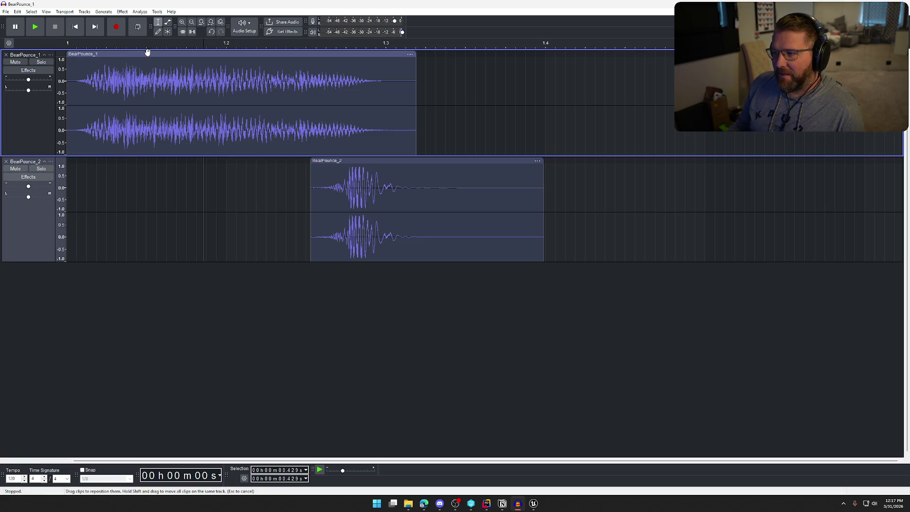
{"action": "left_click", "coordinate": [226, 44]}
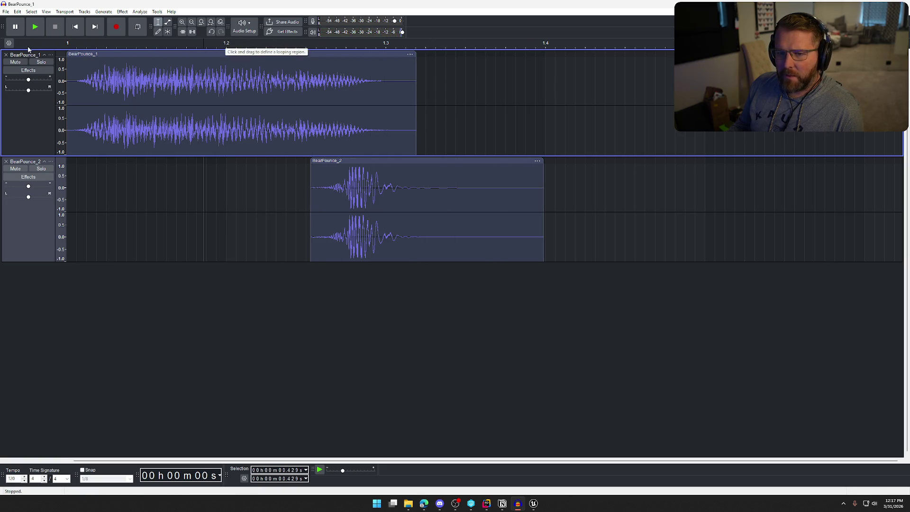
Step: Show the ruler in minutes and seconds and move BearPounce_2 to start near 0.65 s
{"action": "left_click", "coordinate": [9, 43]}
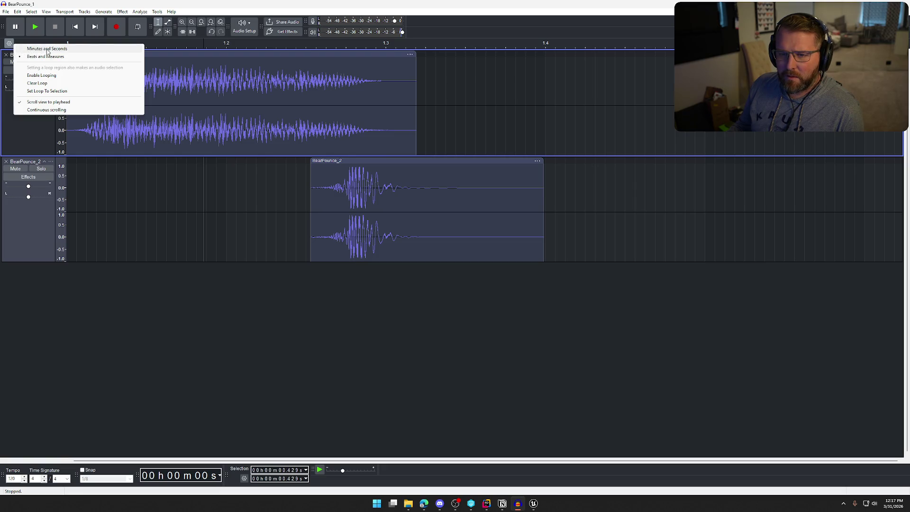
{"action": "left_click", "coordinate": [28, 48]}
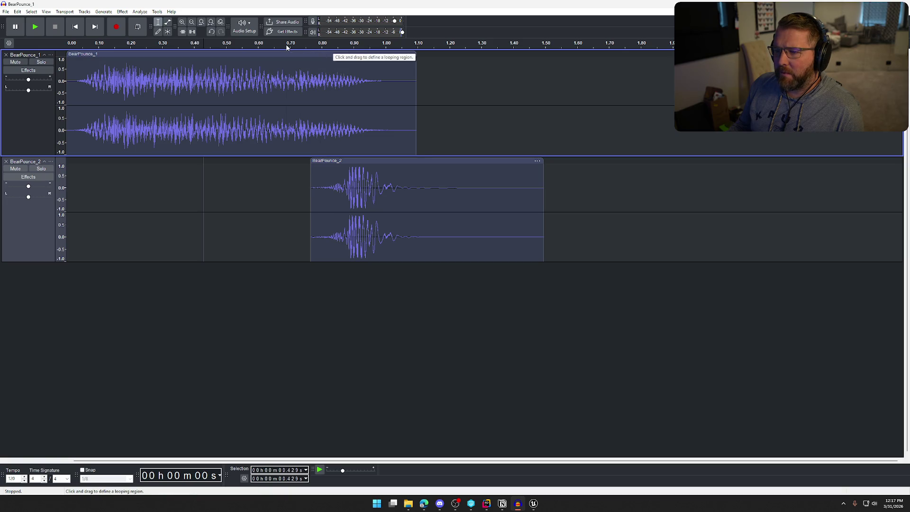
{"action": "mouse_move", "coordinate": [433, 160]}
{"action": "left_mouse_down"}
{"action": "mouse_move", "coordinate": [383, 161]}
{"action": "mouse_move", "coordinate": [398, 161]}
{"action": "left_mouse_up"}
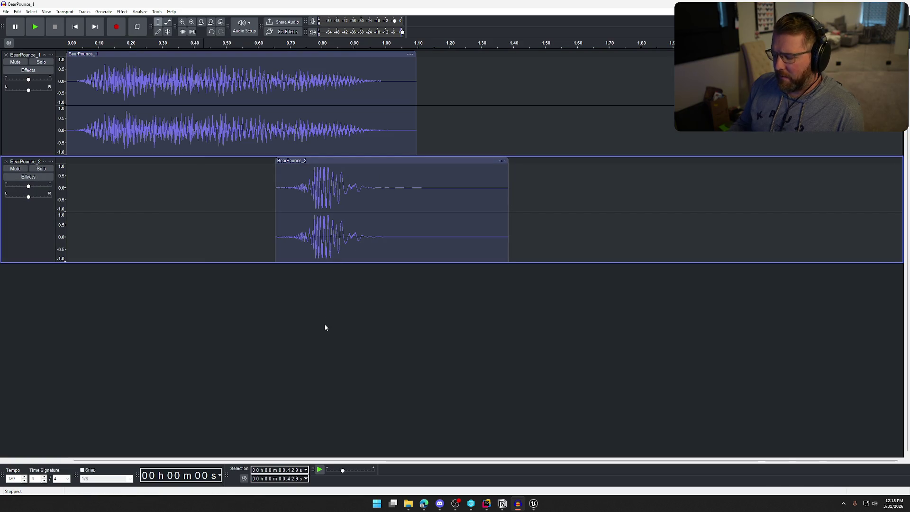
{"action": "key", "text": "space"}
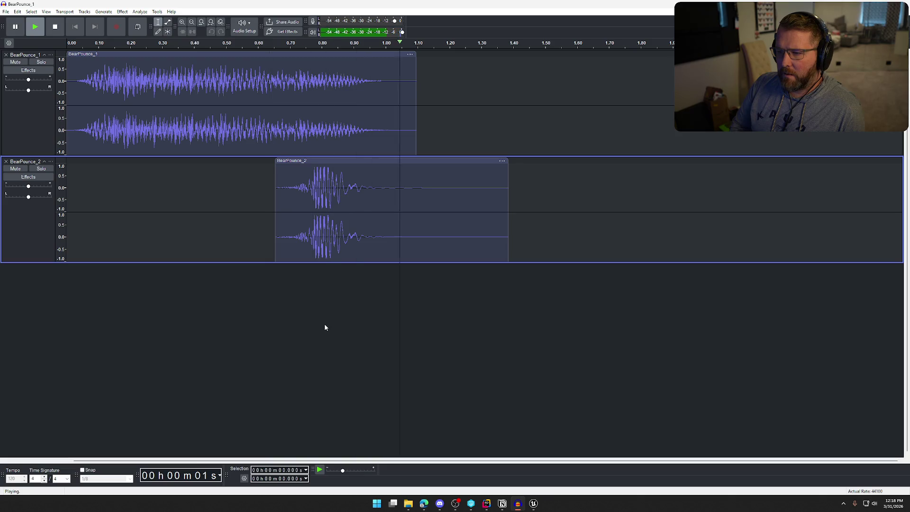
Step: Apply Bass and Treble to BearPounce_2 with Bass +5 dB and Treble -2 dB
{"action": "left_click", "coordinate": [378, 161]}
{"action": "left_click", "coordinate": [123, 12]}
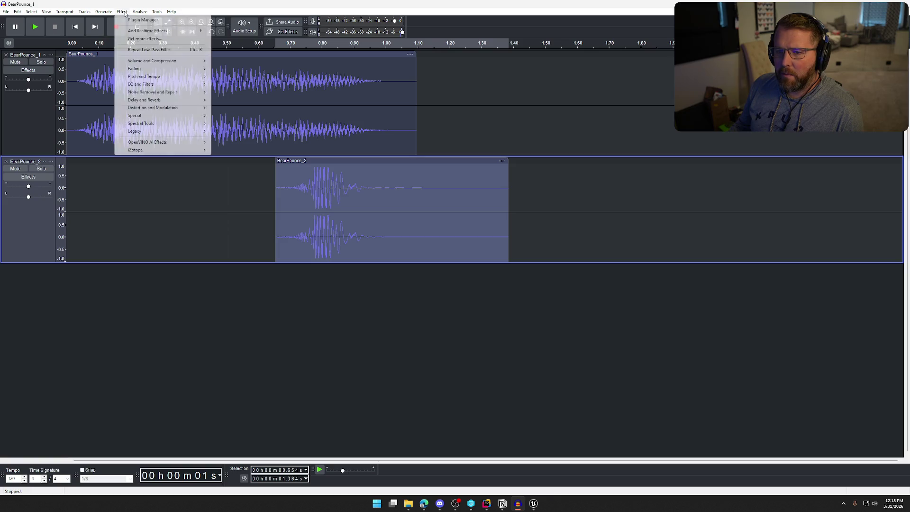
{"action": "mouse_move", "coordinate": [165, 81]}
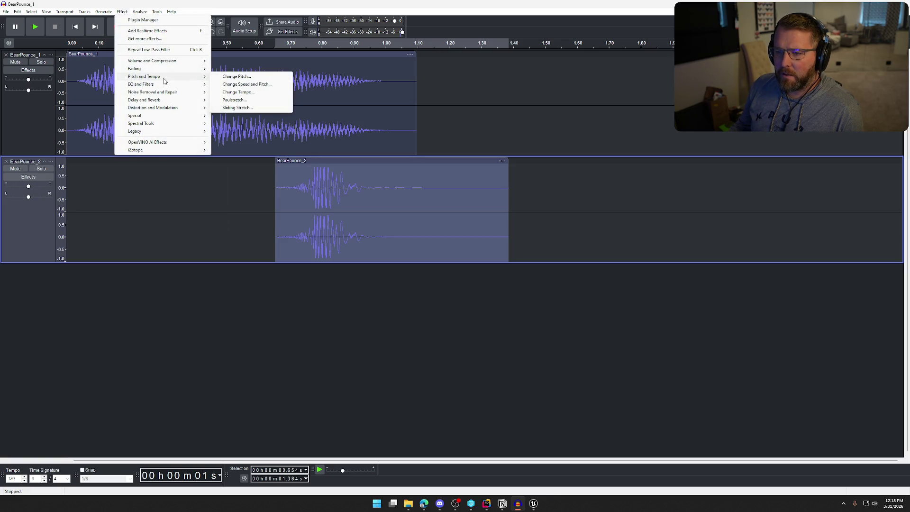
{"action": "left_click", "coordinate": [233, 84]}
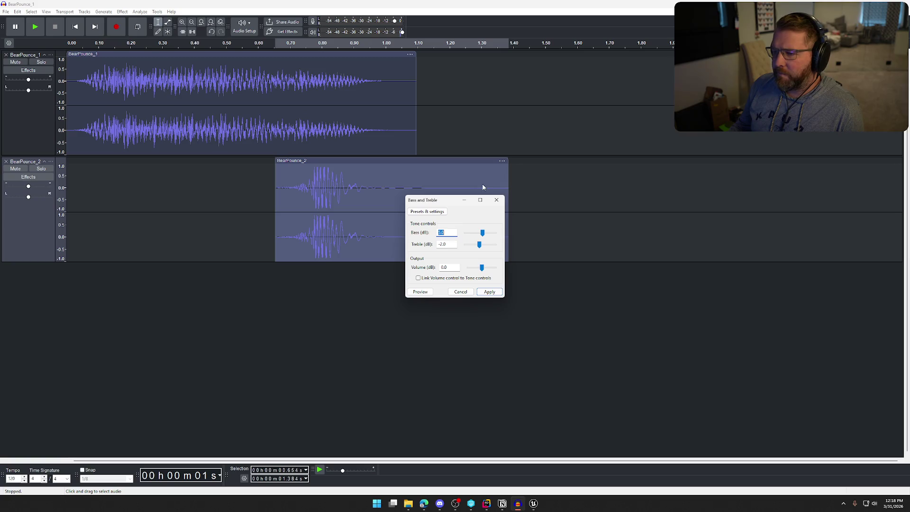
{"action": "left_click_drag", "start_coordinate": [482, 235], "coordinate": [484, 234]}
{"action": "left_click", "coordinate": [421, 292]}
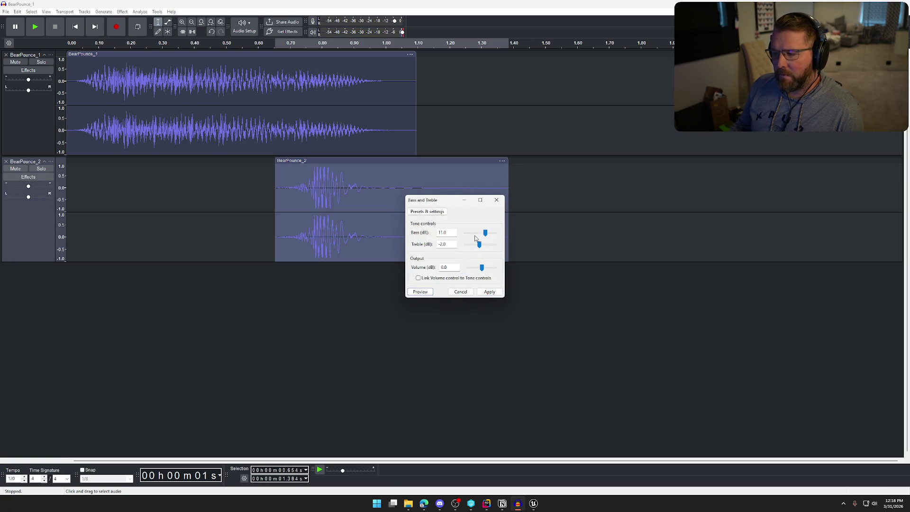
{"action": "left_click", "coordinate": [419, 292]}
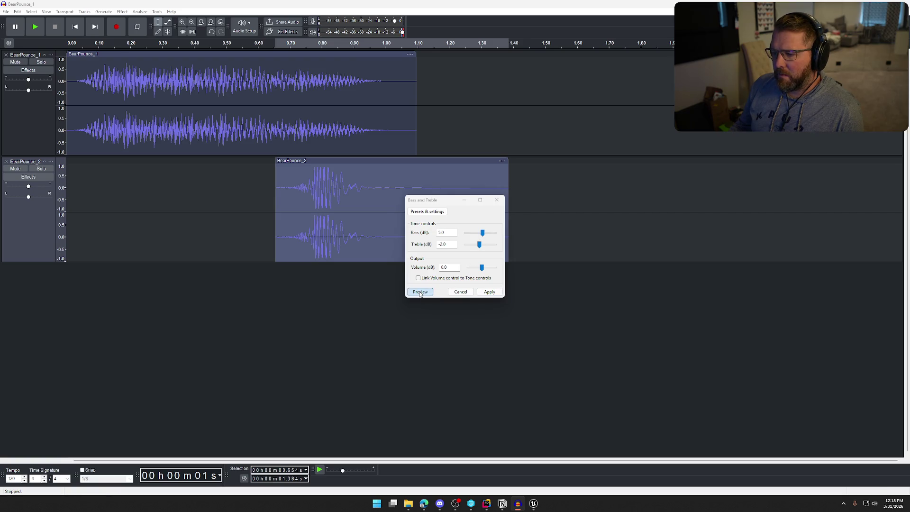
{"action": "left_click", "coordinate": [492, 291]}
Step: Normalize BearPounce_2 to a -1.0 dB peak
{"action": "left_click", "coordinate": [124, 13]}
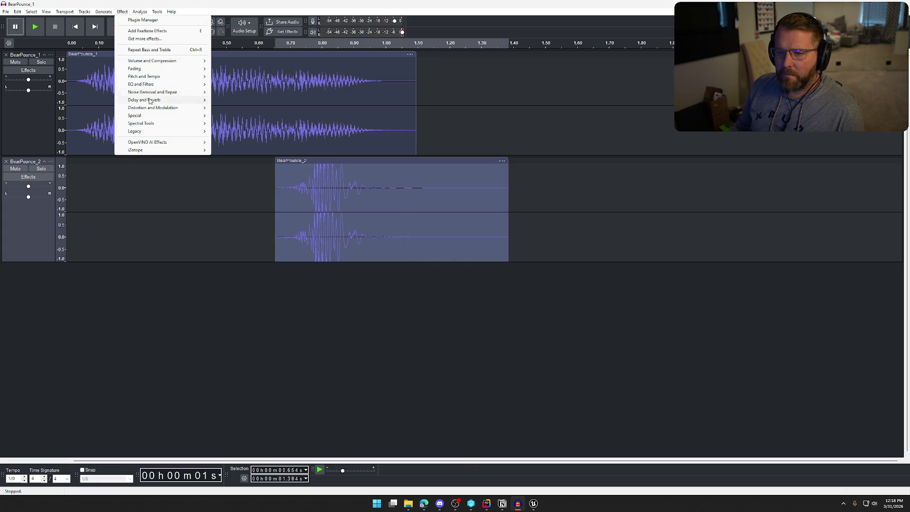
{"action": "mouse_move", "coordinate": [180, 60]}
{"action": "left_click", "coordinate": [244, 101]}
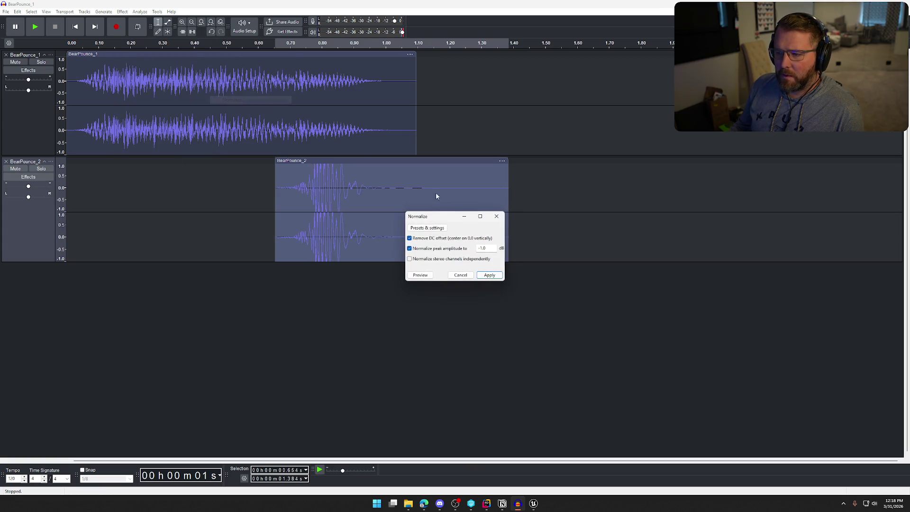
{"action": "left_click", "coordinate": [491, 278]}
Step: Replay the processed layers from the start and reselect the whole BearPounce_2 clip
{"action": "key", "text": "space"}
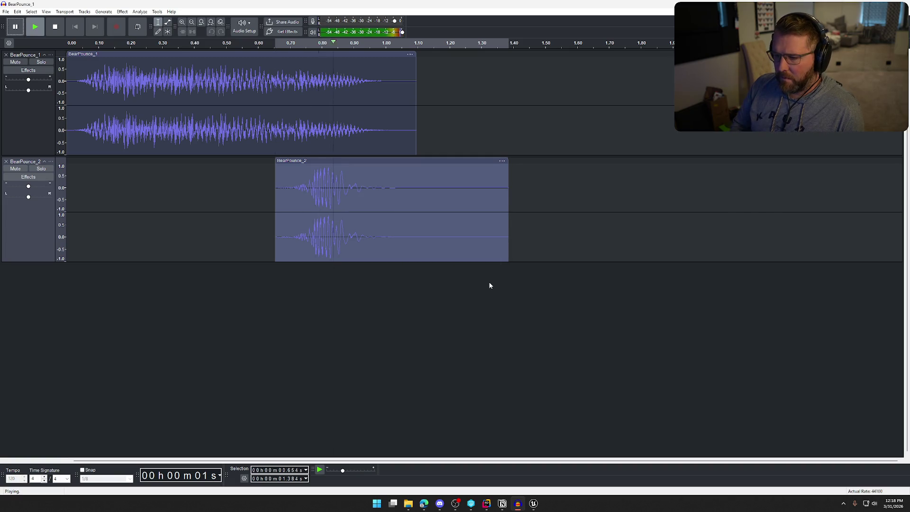
{"action": "left_click", "coordinate": [490, 285]}
{"action": "key", "text": "space"}
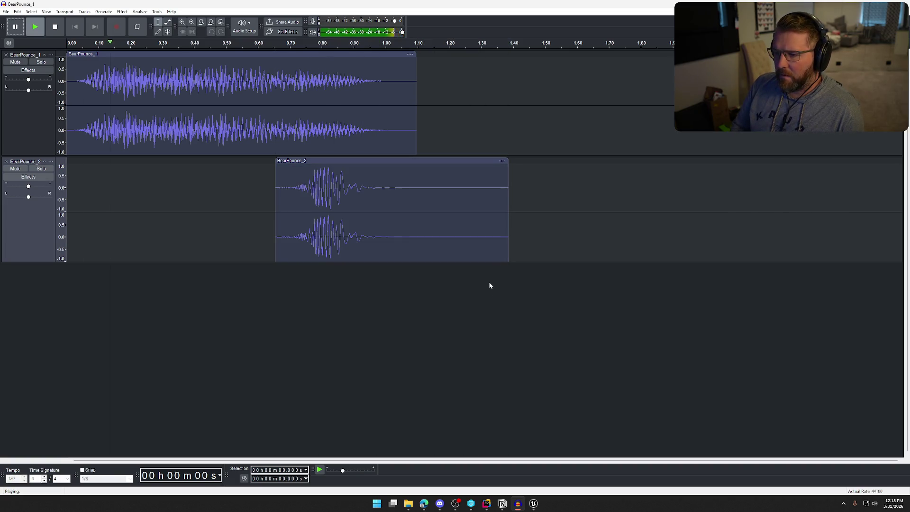
{"action": "left_click", "coordinate": [343, 161]}
{"action": "left_click", "coordinate": [157, 13]}
{"action": "left_click", "coordinate": [127, 38]}
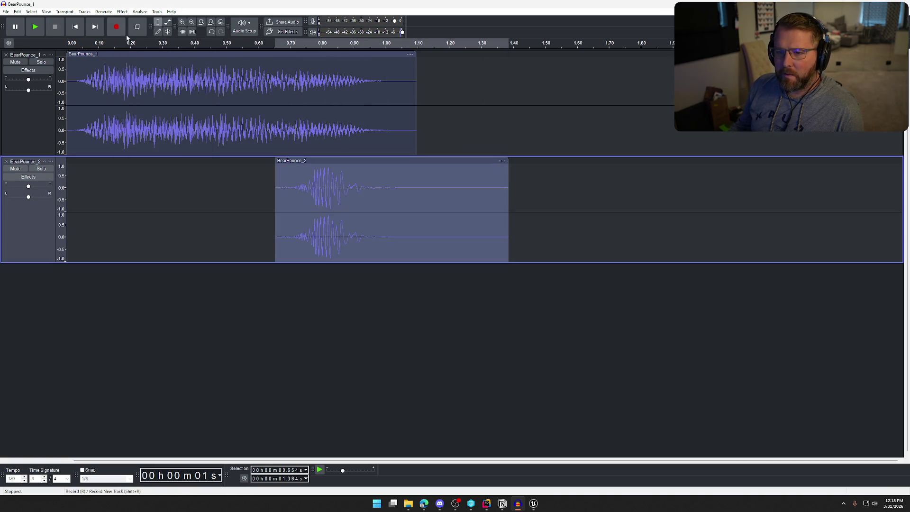
{"action": "left_click", "coordinate": [122, 12]}
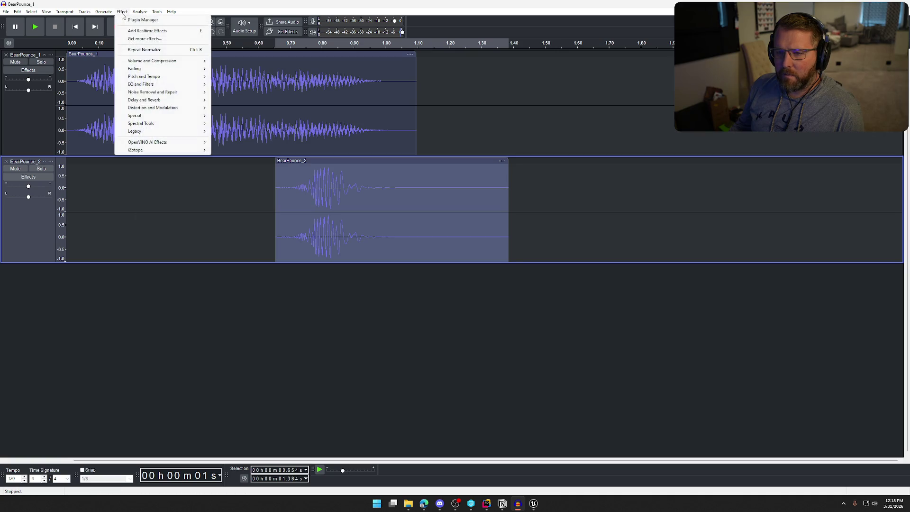
Step: Apply the Filter Curve EQ Bass Boost factory preset to BearPounce_2 after previewing it
{"action": "mouse_move", "coordinate": [189, 85]}
{"action": "left_click", "coordinate": [237, 92]}
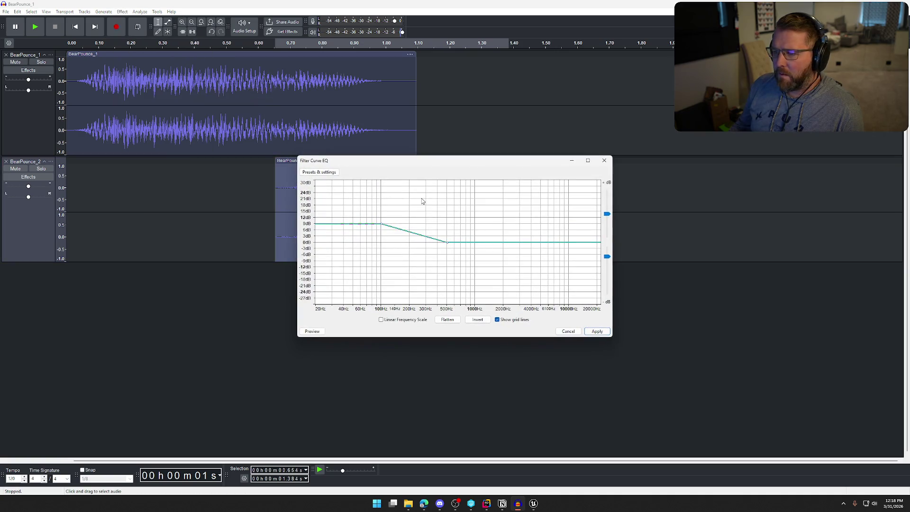
{"action": "left_click", "coordinate": [337, 173]}
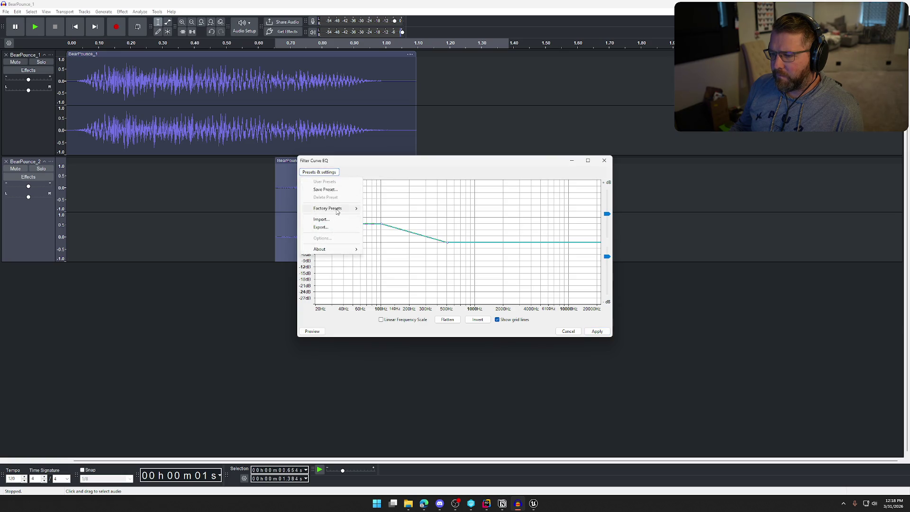
{"action": "mouse_move", "coordinate": [337, 211]}
{"action": "left_click", "coordinate": [384, 234]}
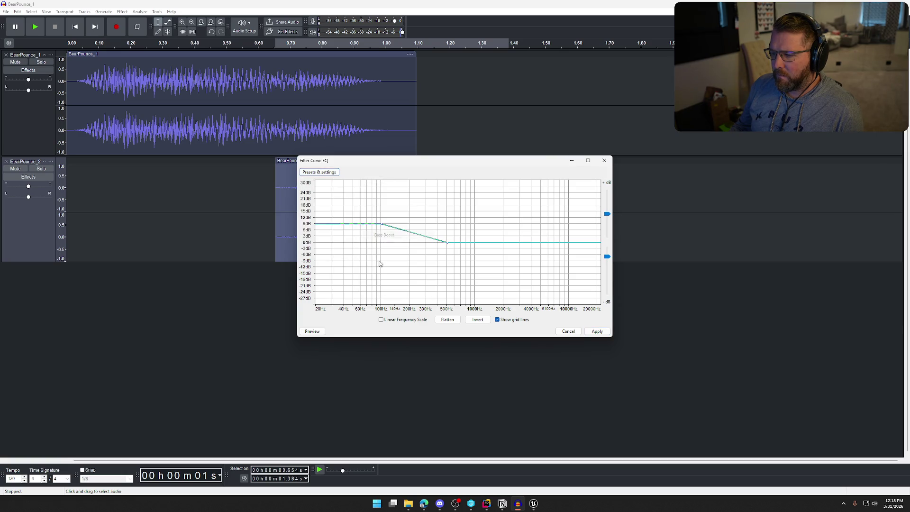
{"action": "left_click", "coordinate": [324, 332]}
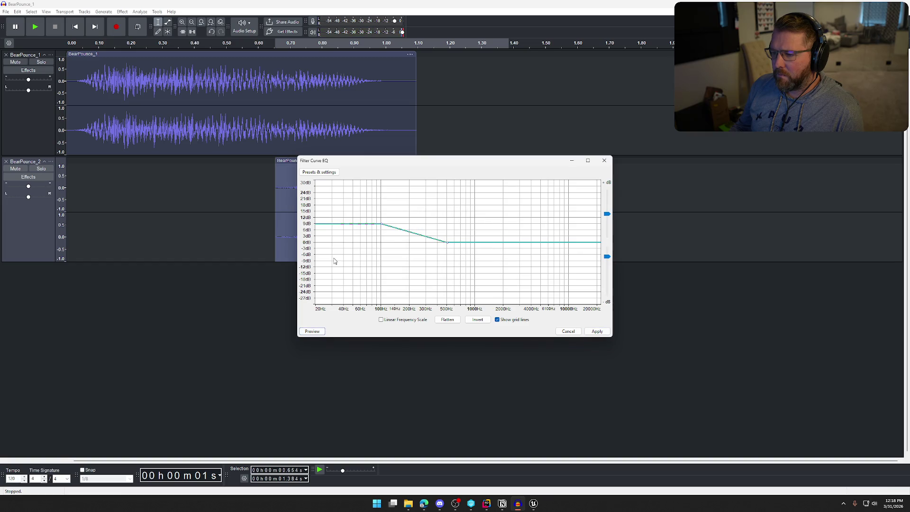
{"action": "left_click", "coordinate": [591, 333]}
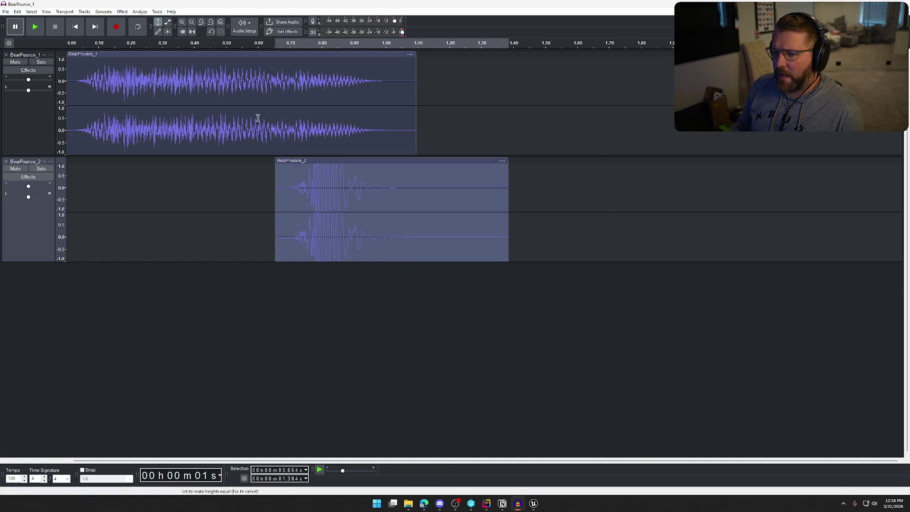
Step: Normalize the level of BearPounce_2
{"action": "left_click", "coordinate": [122, 11]}
{"action": "mouse_move", "coordinate": [190, 60]}
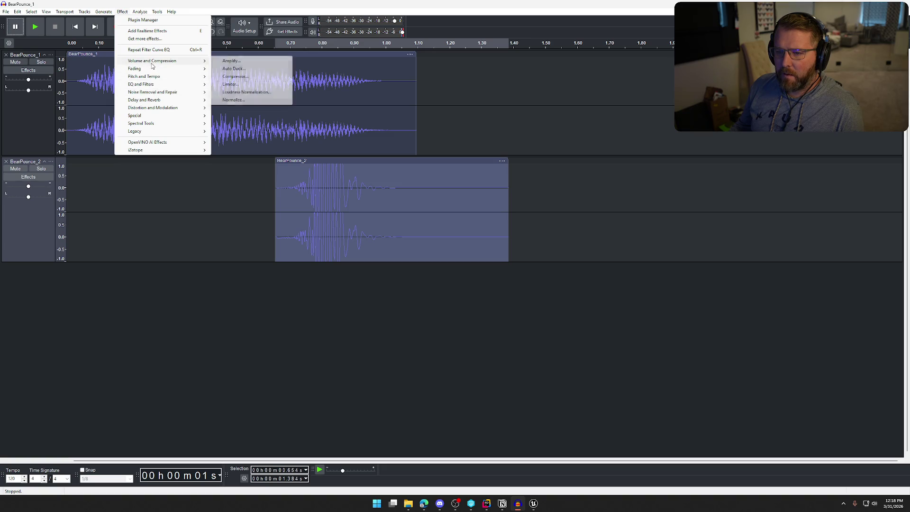
{"action": "left_click", "coordinate": [249, 100]}
{"action": "left_click", "coordinate": [489, 275]}
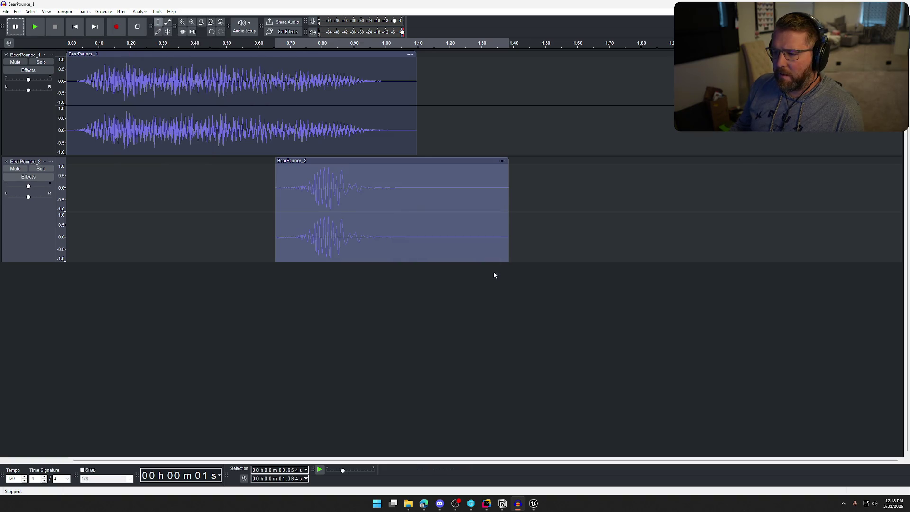
{"action": "left_click", "coordinate": [140, 11]}
{"action": "left_click", "coordinate": [140, 12]}
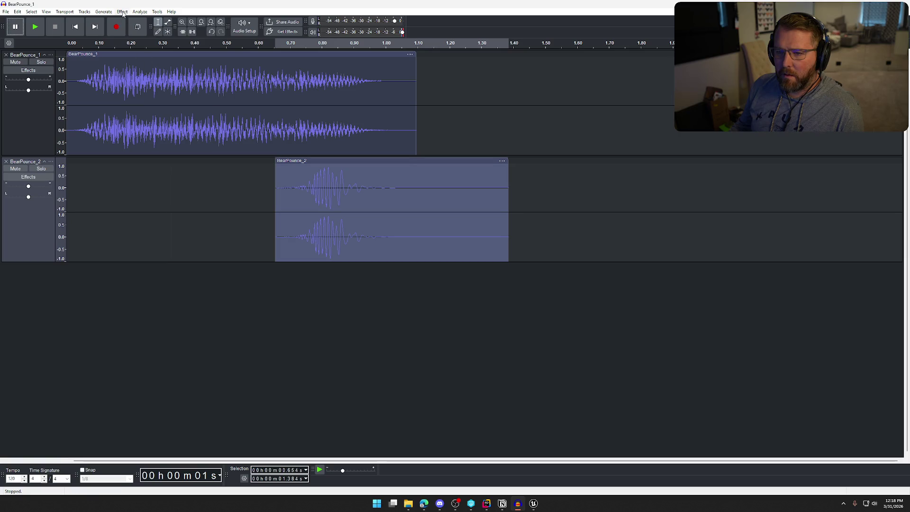
Step: Reopen the Filter Curve EQ effect for BearPounce_2
{"action": "left_click", "coordinate": [122, 11]}
{"action": "mouse_move", "coordinate": [153, 84]}
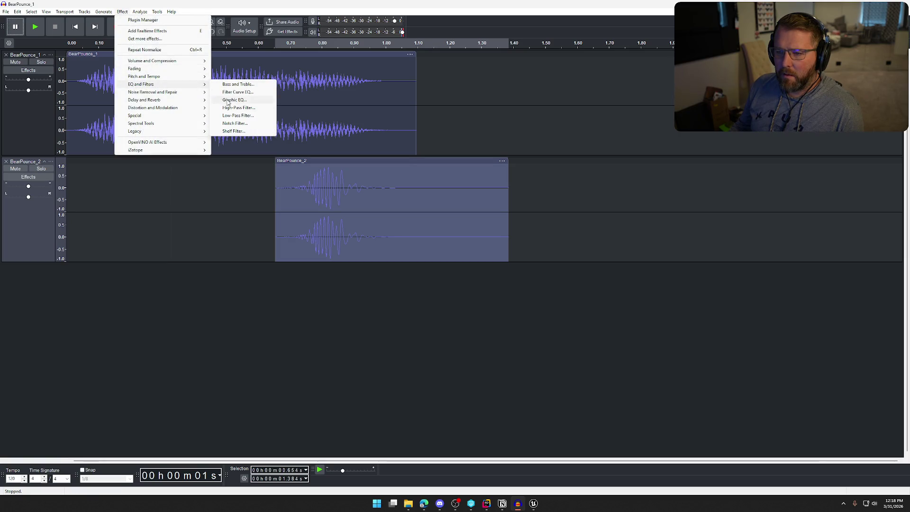
{"action": "left_click", "coordinate": [237, 92]}
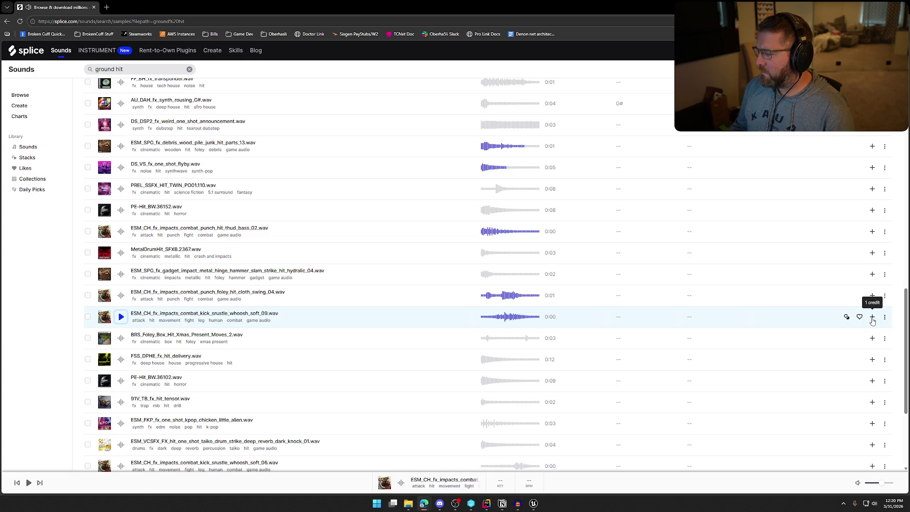
Step: License the soft combat kick-whoosh sample for 1 credit and save it as BearPounce_3.wav
{"action": "left_click", "coordinate": [873, 317]}
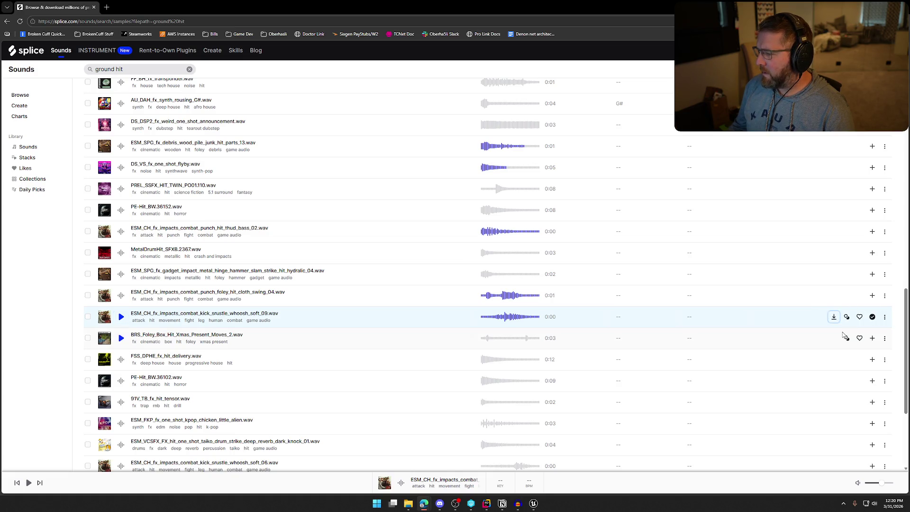
{"action": "left_click", "coordinate": [833, 316]}
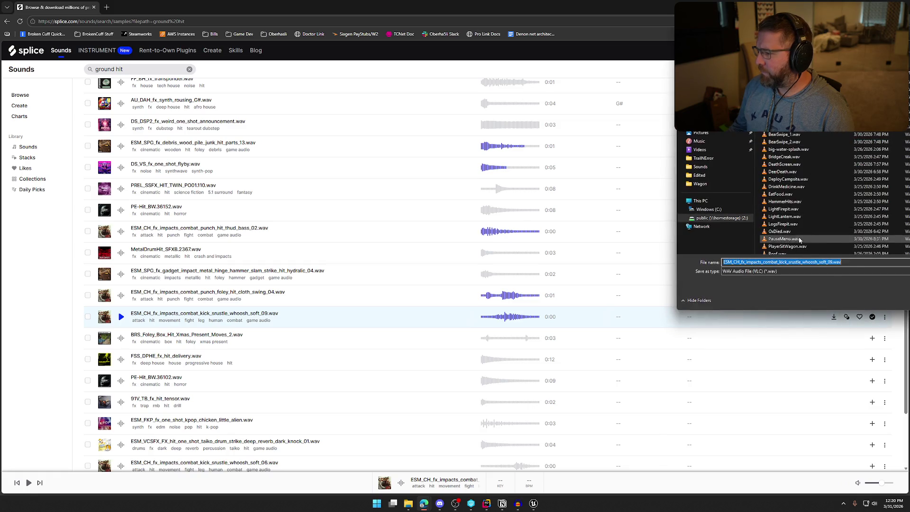
{"action": "scroll", "coordinate": [790, 224], "scroll_direction": "up", "scroll_amount": 5}
{"action": "type", "text": "BearPounce_2.wav"}
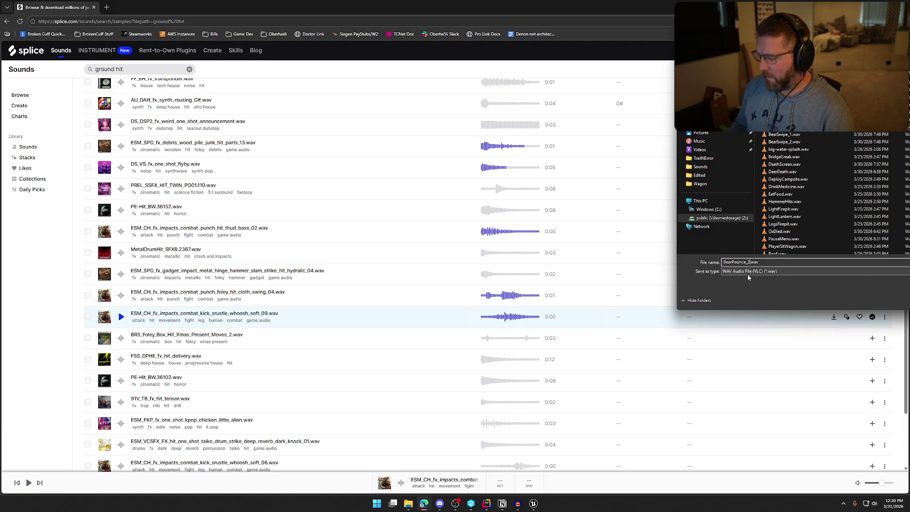
{"action": "key", "text": "Return"}
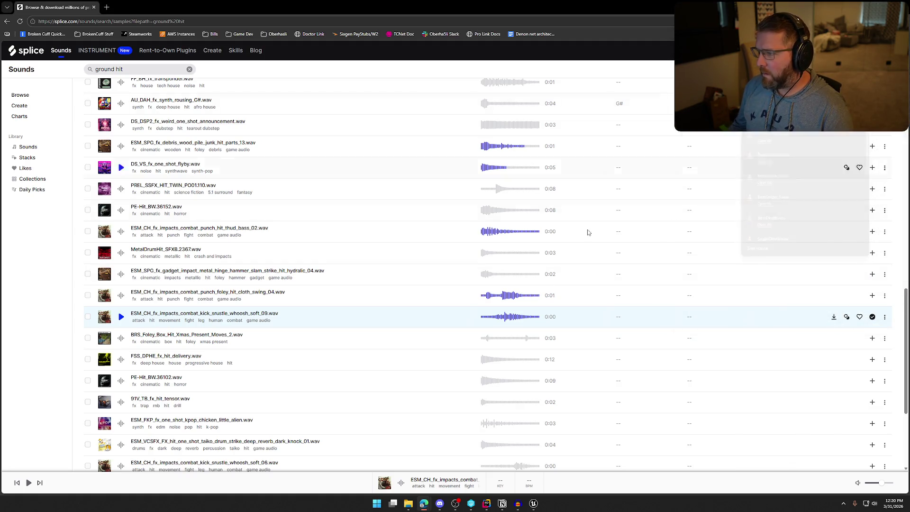
{"action": "left_click", "coordinate": [517, 504]}
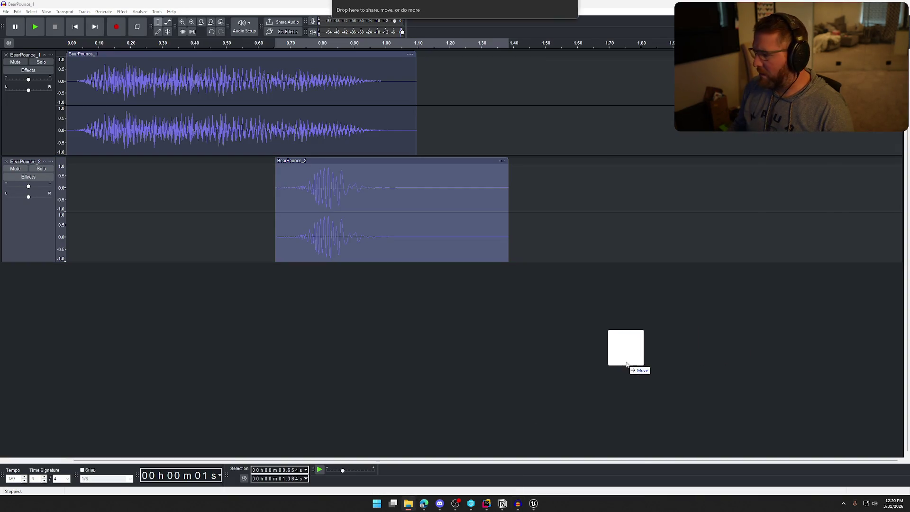
Step: Import BearPounce_3 as a third track and align its clip with BearPounce_2's start near 0.65 s
{"action": "left_click_drag", "start_coordinate": [625, 345], "coordinate": [432, 359]}
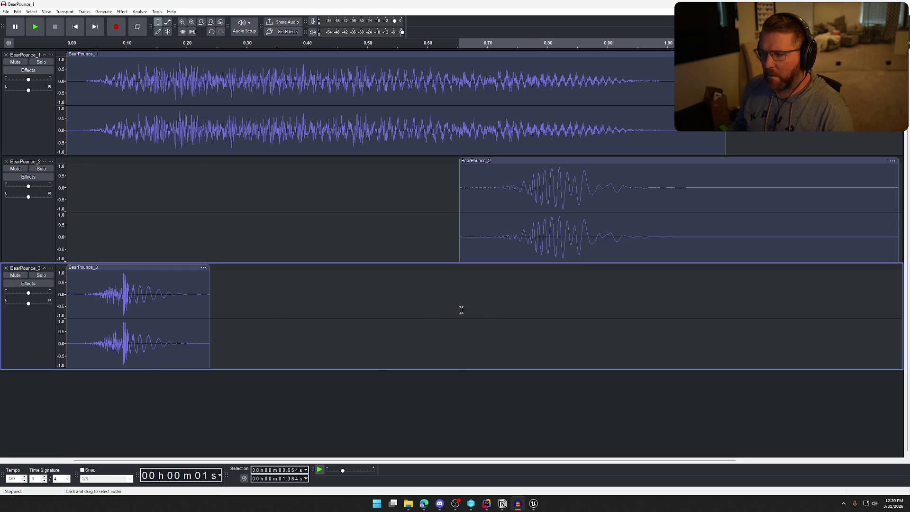
{"action": "scroll", "coordinate": [454, 310], "scroll_direction": "down", "scroll_amount": 2}
{"action": "left_click_drag", "start_coordinate": [101, 267], "coordinate": [330, 271]}
Step: Mute BearPounce_2, play the mix from the start, and select the whole BearPounce_3 clip
{"action": "left_click", "coordinate": [16, 169]}
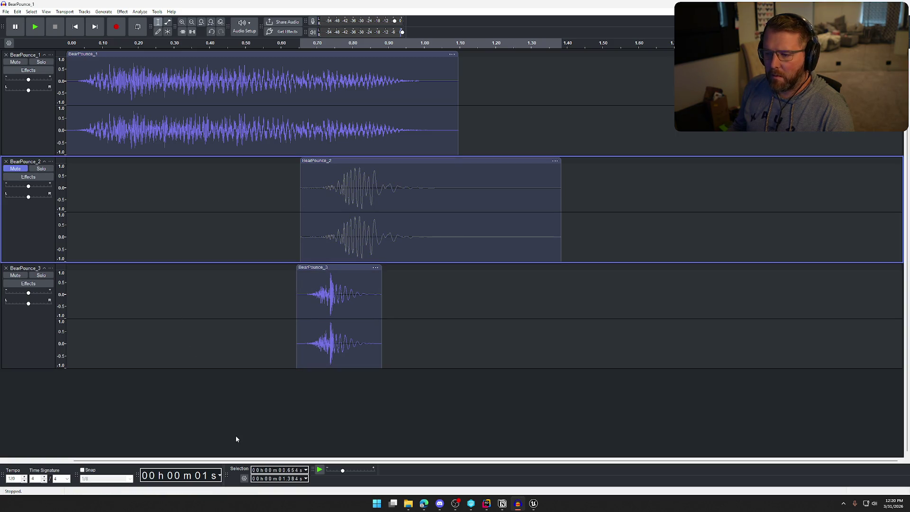
{"action": "key", "text": "Home"}
{"action": "key", "text": "space"}
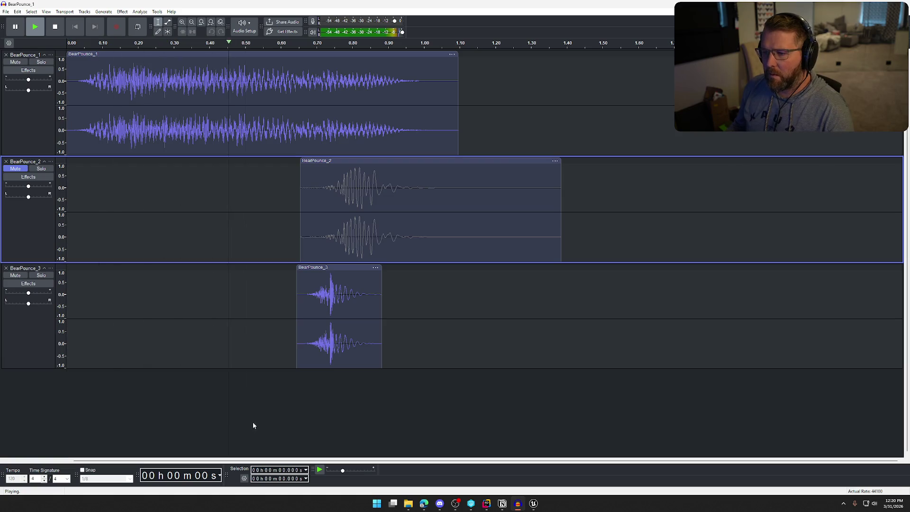
{"action": "key", "text": "space"}
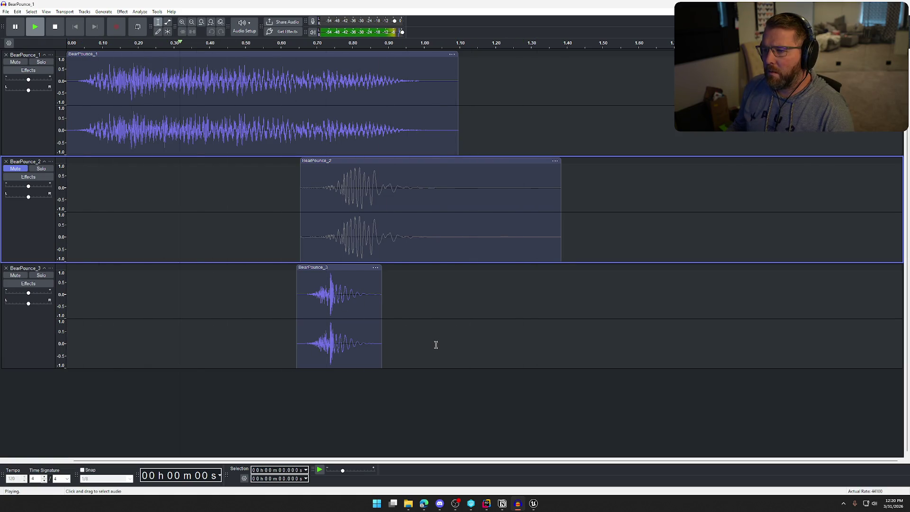
{"action": "left_click", "coordinate": [345, 267]}
{"action": "left_click", "coordinate": [123, 11]}
{"action": "mouse_move", "coordinate": [202, 70]}
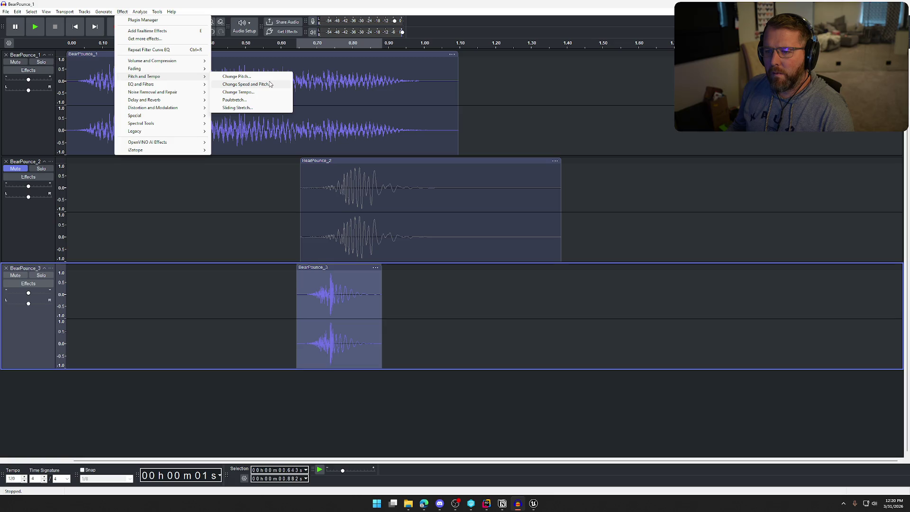
Step: Lower BearPounce_3's pitch by -15 percent with Change Pitch and play the mix
{"action": "left_click", "coordinate": [237, 76]}
{"action": "double_click", "coordinate": [479, 271]}
{"action": "type", "text": "-15"}
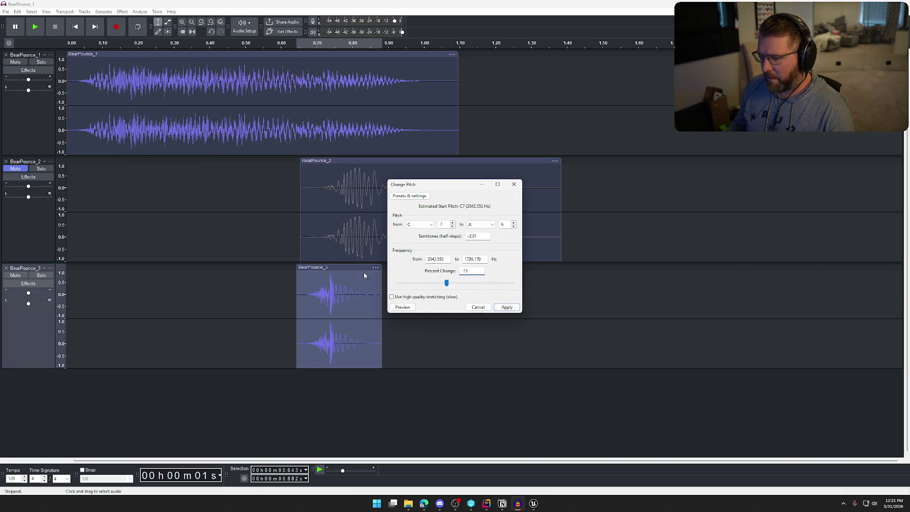
{"action": "left_click", "coordinate": [506, 307]}
{"action": "left_click", "coordinate": [516, 371]}
{"action": "key", "text": "space"}
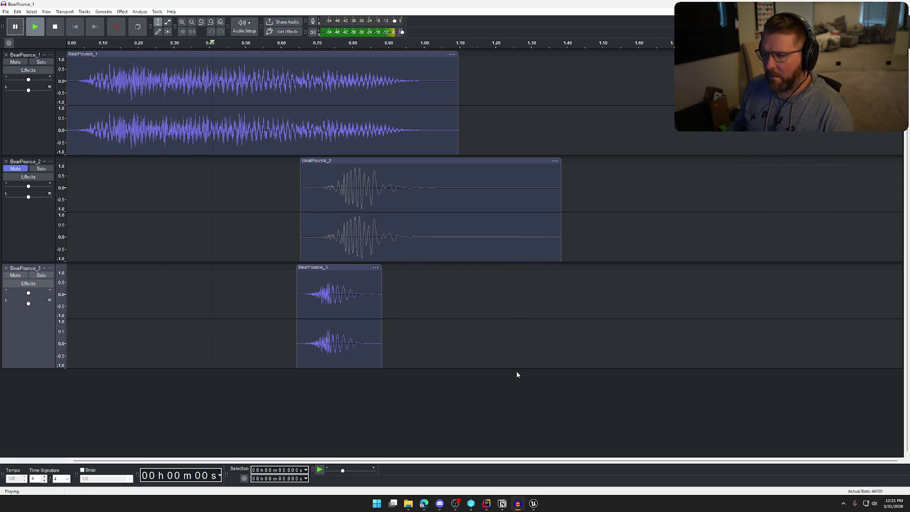
Step: Nudge the BearPounce_3 clip slightly later, audition the timing, and reselect the clip
{"action": "left_click_drag", "start_coordinate": [358, 270], "coordinate": [361, 271]}
{"action": "key", "text": "space"}
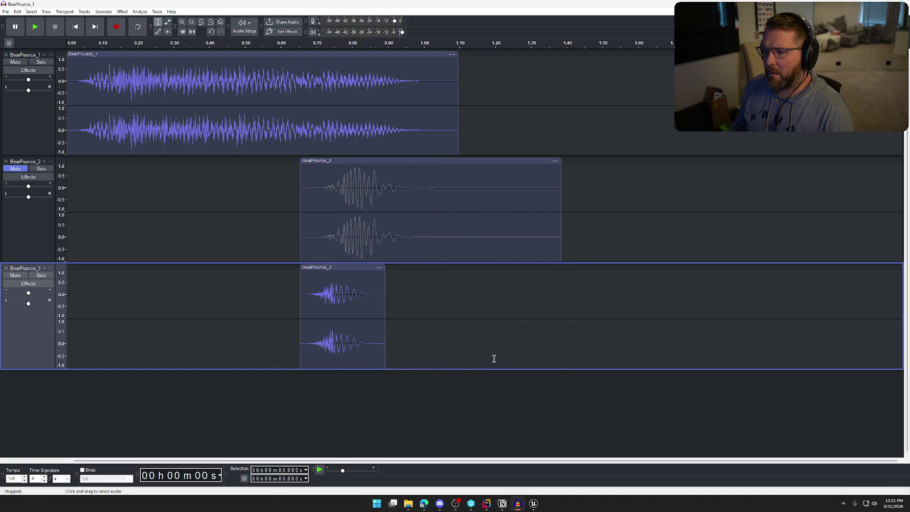
{"action": "key", "text": "space"}
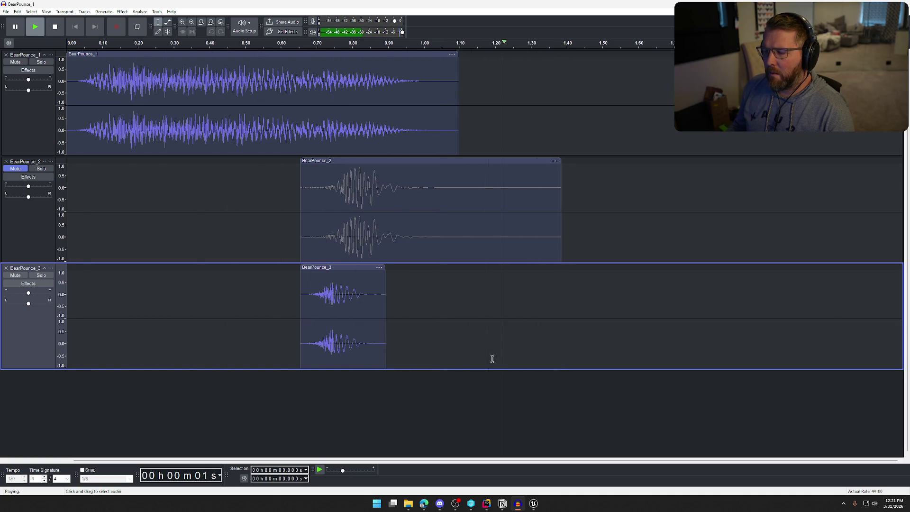
{"action": "left_click", "coordinate": [346, 267]}
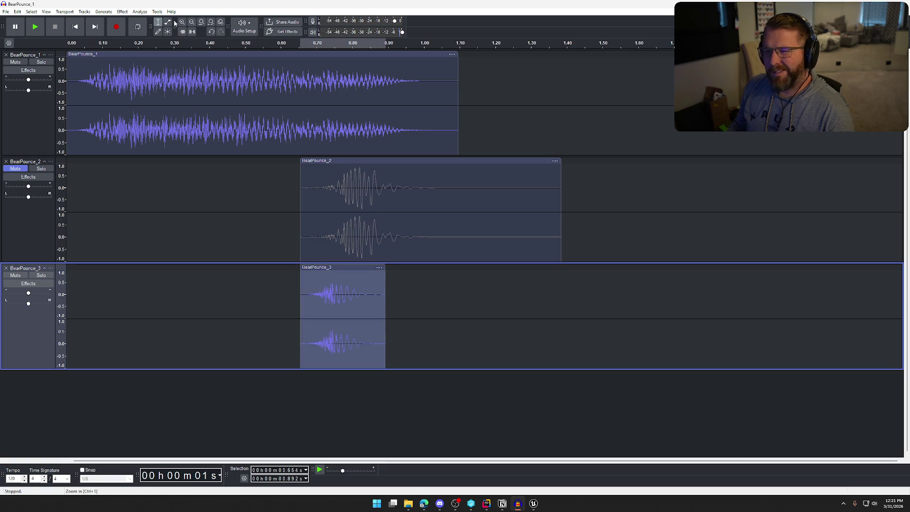
{"action": "left_click", "coordinate": [122, 11]}
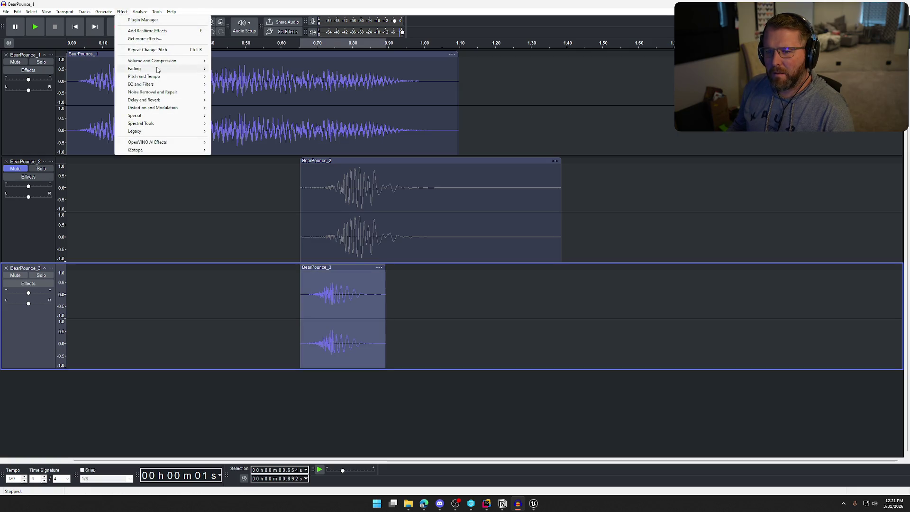
Step: Apply a Bass and Treble adjustment to the BearPounce_3 layer and play it back
{"action": "mouse_move", "coordinate": [157, 70]}
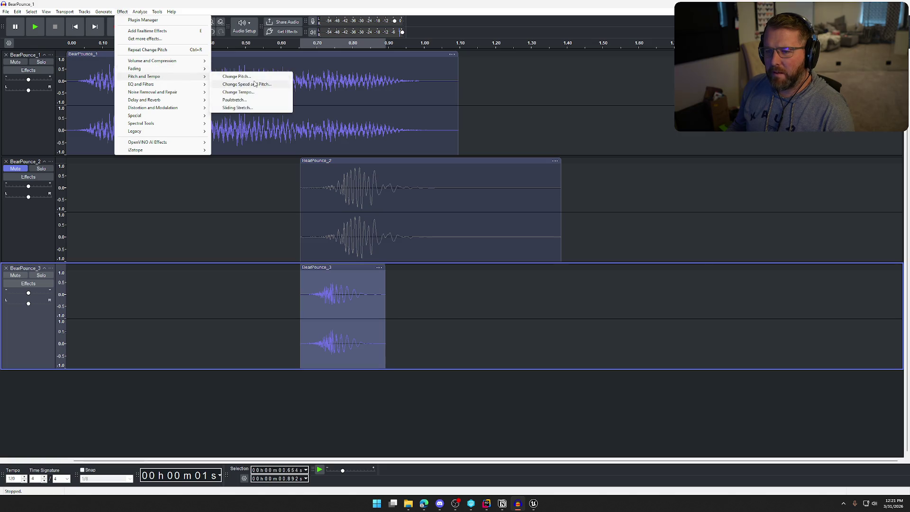
{"action": "mouse_move", "coordinate": [183, 86]}
{"action": "left_click", "coordinate": [238, 84]}
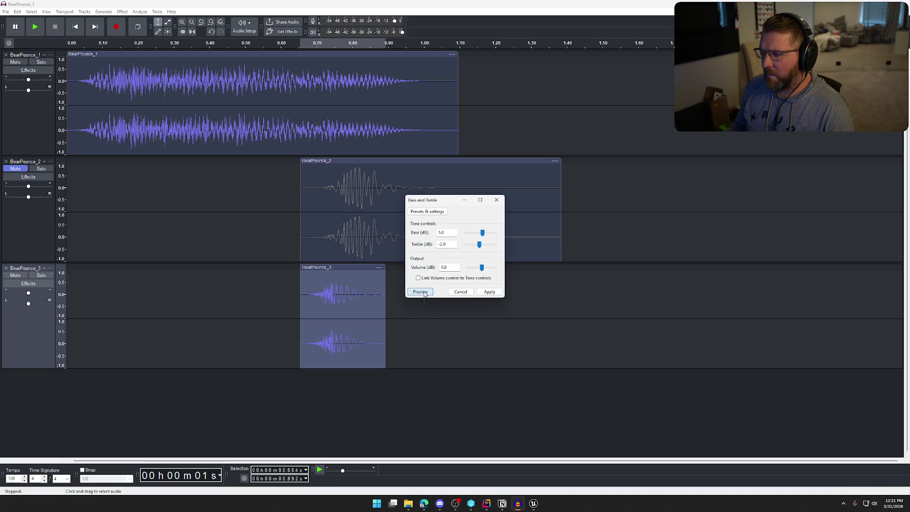
{"action": "left_click", "coordinate": [490, 292]}
{"action": "key", "text": "space"}
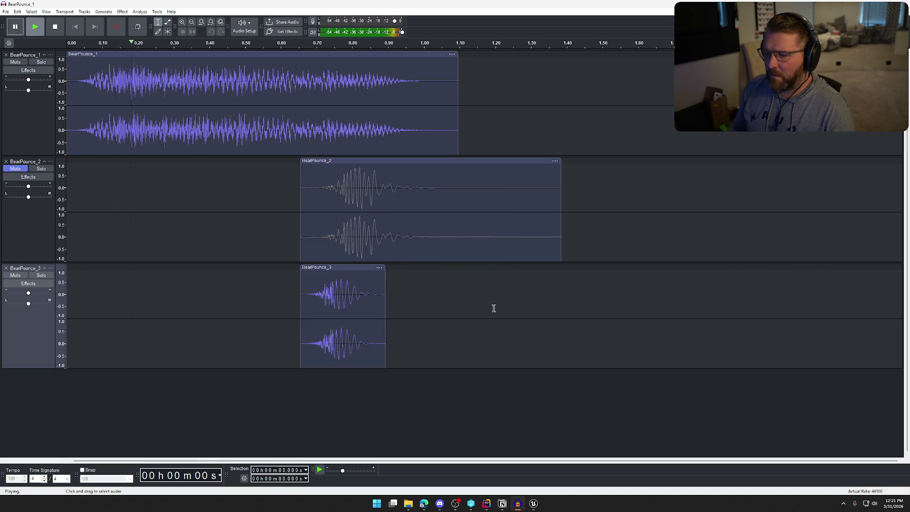
Step: Select the BearPounce_3 clip and apply Filter Curve EQ with the Bass Boost preset
{"action": "left_click", "coordinate": [121, 11]}
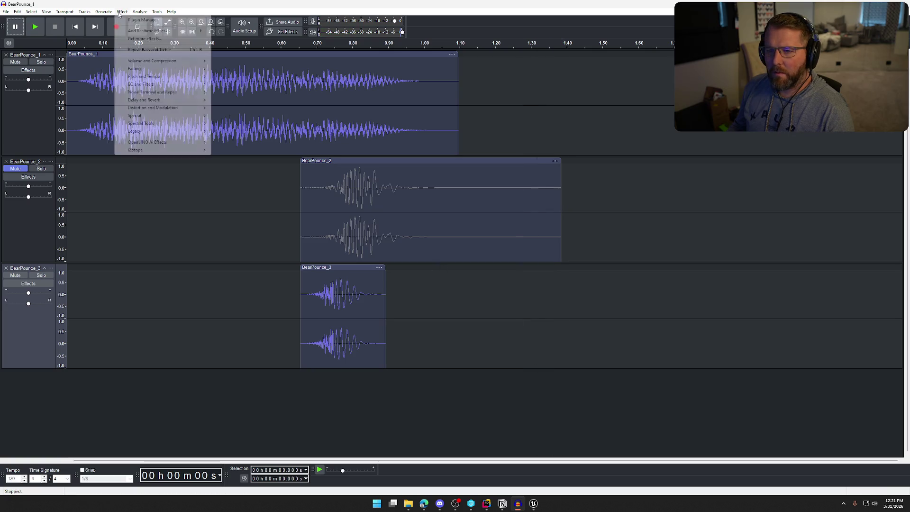
{"action": "mouse_move", "coordinate": [160, 85]}
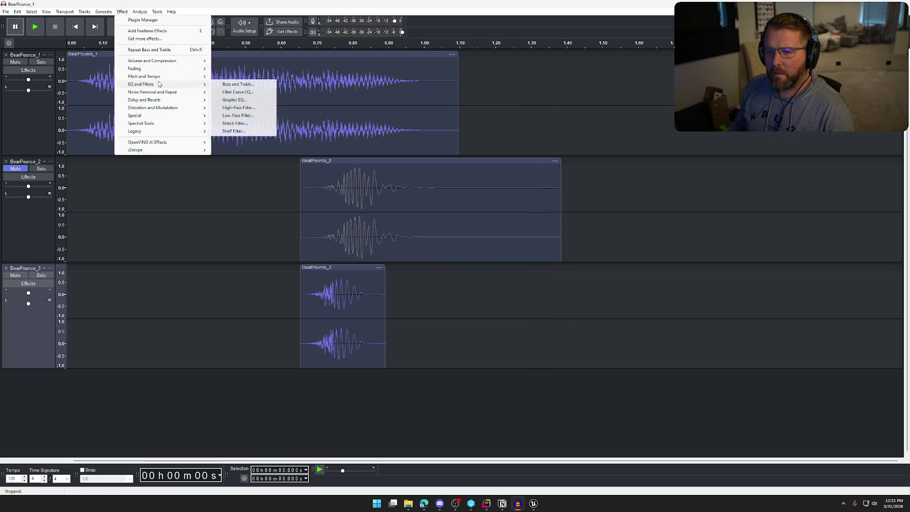
{"action": "left_click", "coordinate": [241, 102]}
{"action": "left_click", "coordinate": [526, 264]}
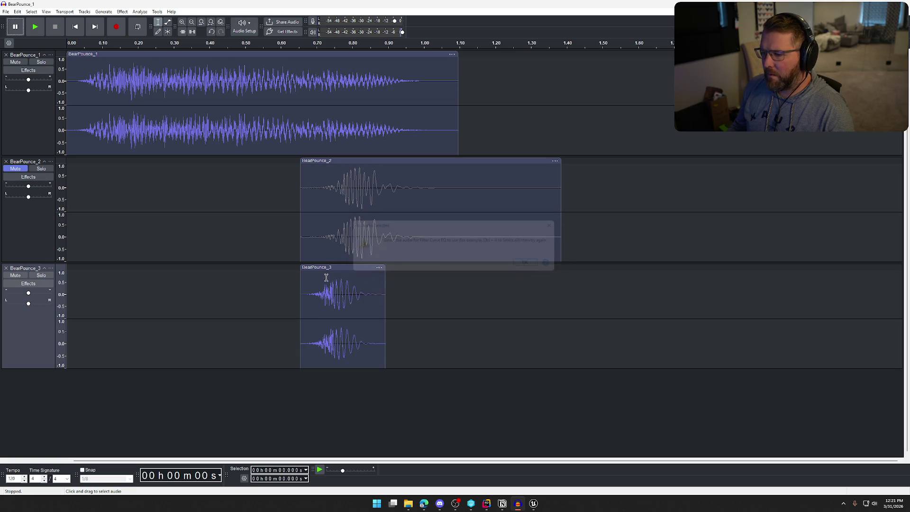
{"action": "left_click", "coordinate": [331, 267]}
{"action": "left_click", "coordinate": [122, 12]}
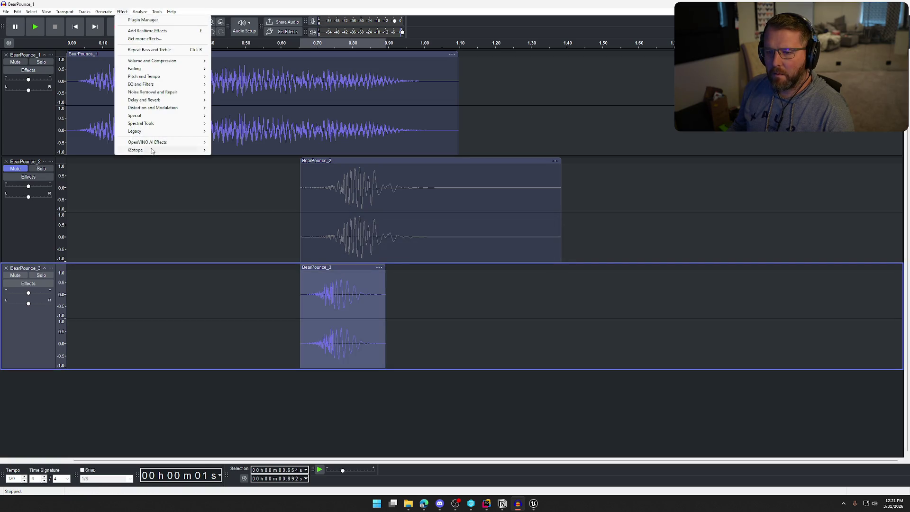
{"action": "mouse_move", "coordinate": [161, 85]}
{"action": "left_click", "coordinate": [238, 92]}
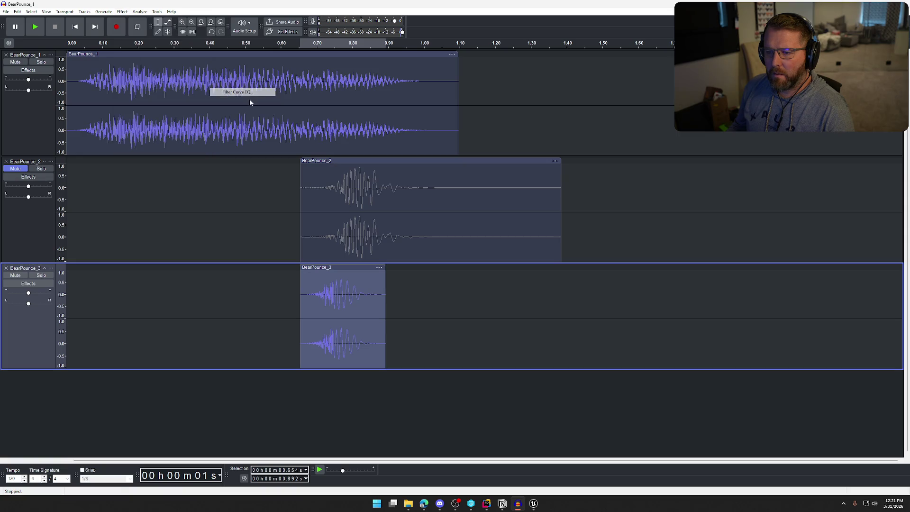
{"action": "mouse_move", "coordinate": [344, 211]}
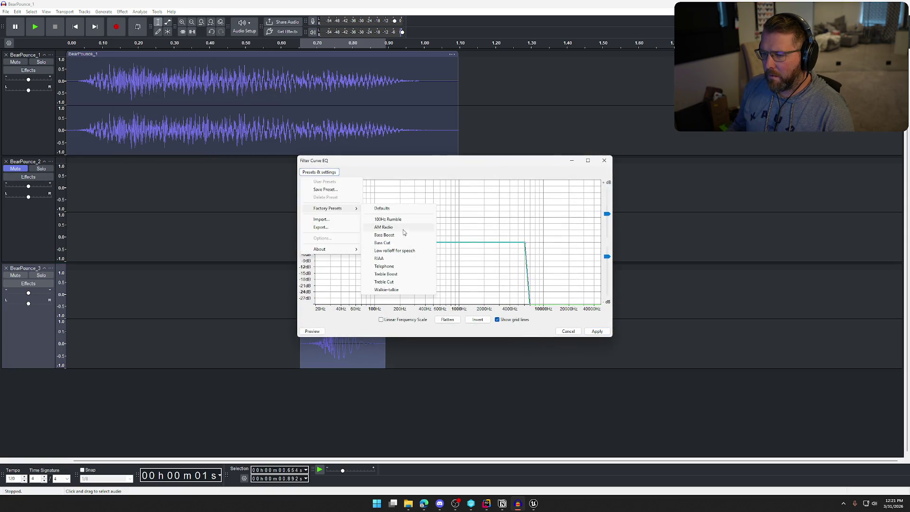
{"action": "left_click", "coordinate": [403, 236]}
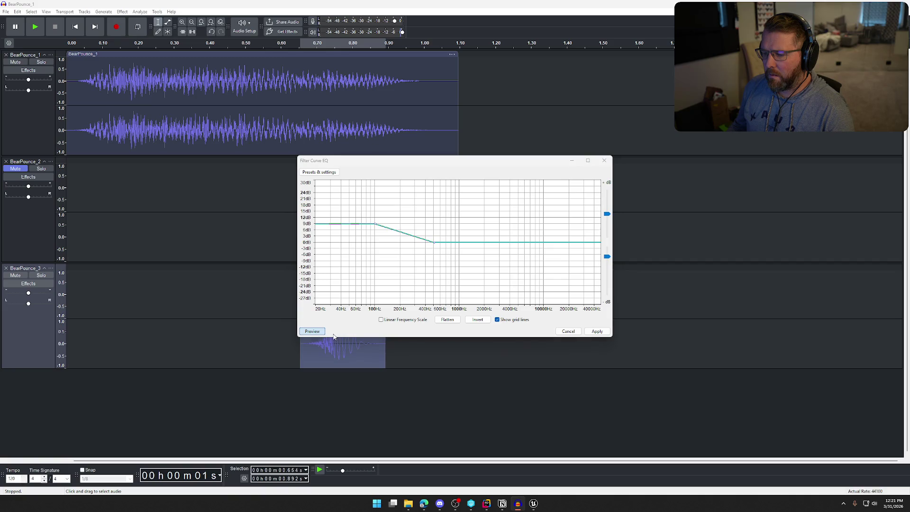
{"action": "left_click", "coordinate": [598, 332]}
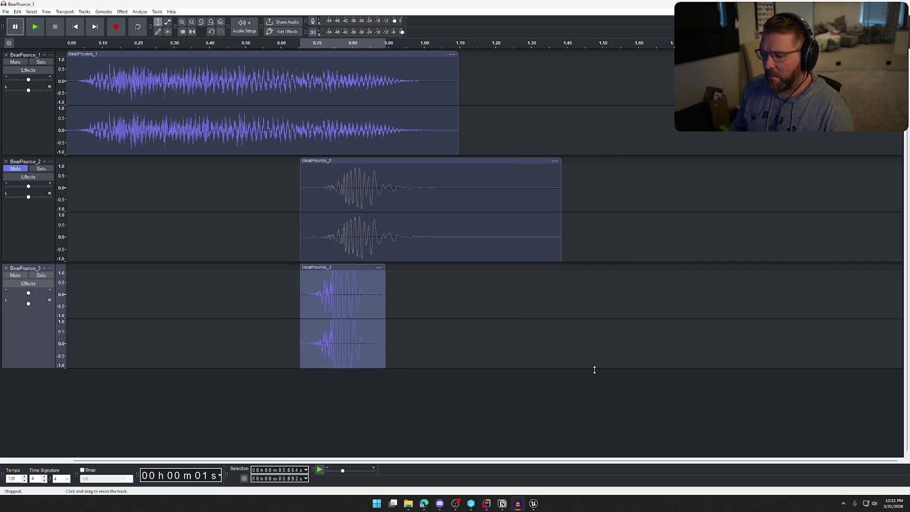
Step: Normalize the BearPounce_3 clip, then play the whole mix from the start
{"action": "left_click", "coordinate": [122, 11]}
{"action": "mouse_move", "coordinate": [140, 70]}
{"action": "mouse_move", "coordinate": [189, 61]}
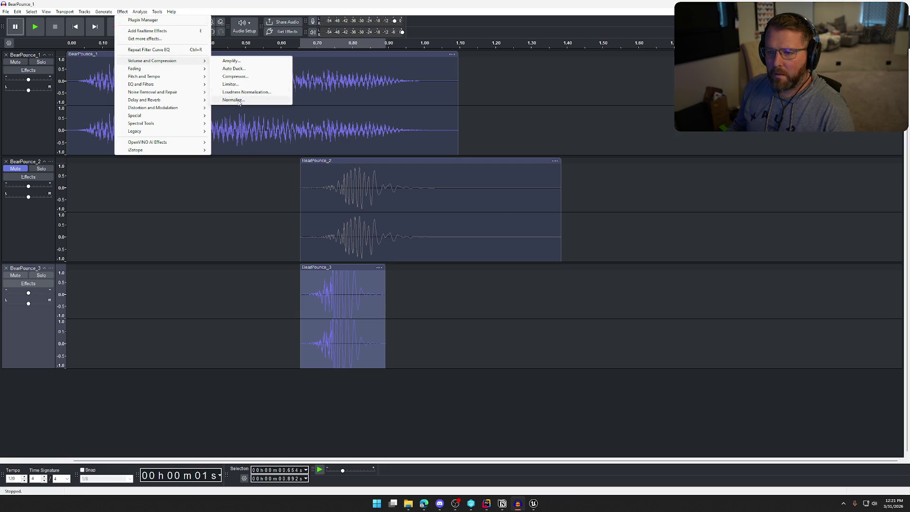
{"action": "left_click", "coordinate": [239, 100]}
{"action": "key", "text": "Return"}
{"action": "left_click", "coordinate": [482, 398]}
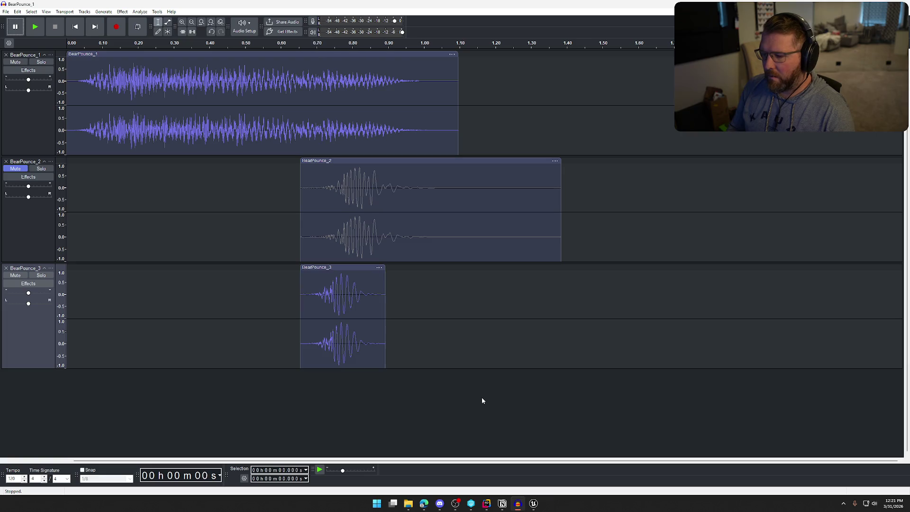
{"action": "key", "text": "space"}
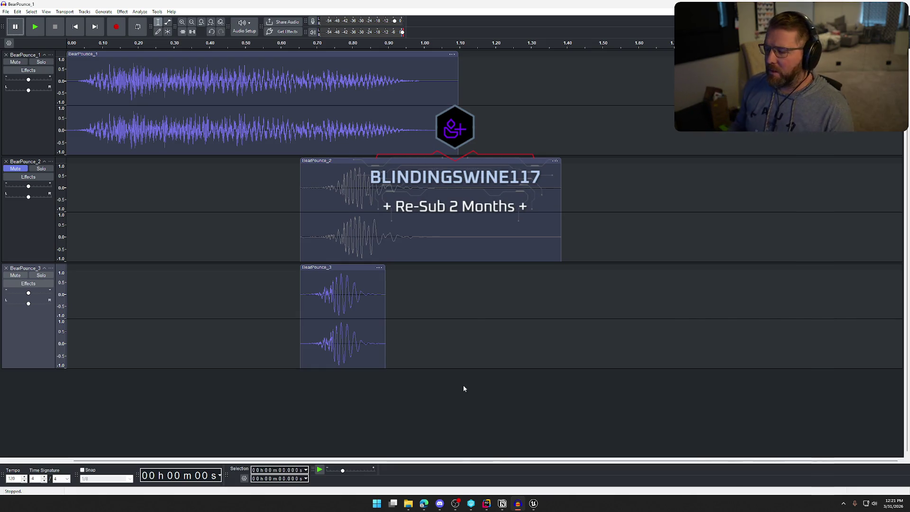
Step: Delete the BearPounce_2 track and play back the remaining two layers
{"action": "left_click", "coordinate": [6, 162]}
{"action": "key", "text": "space"}
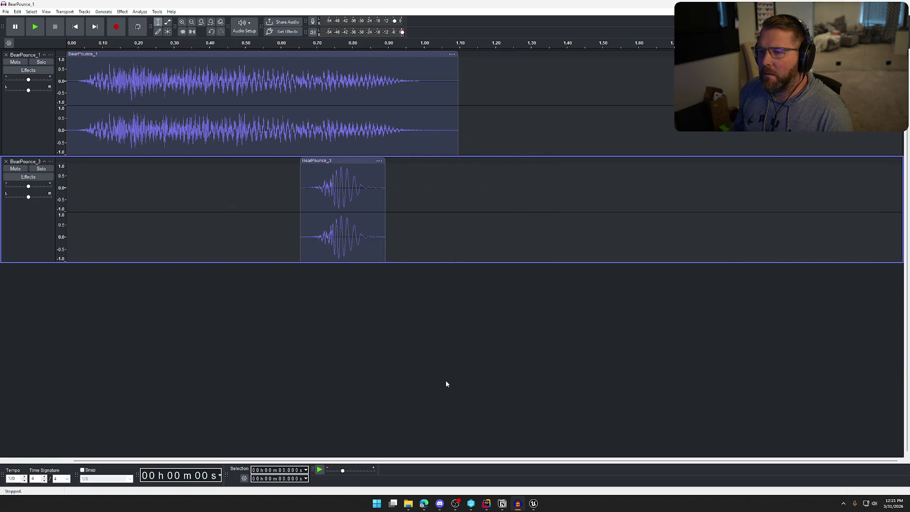
{"action": "key", "text": "space"}
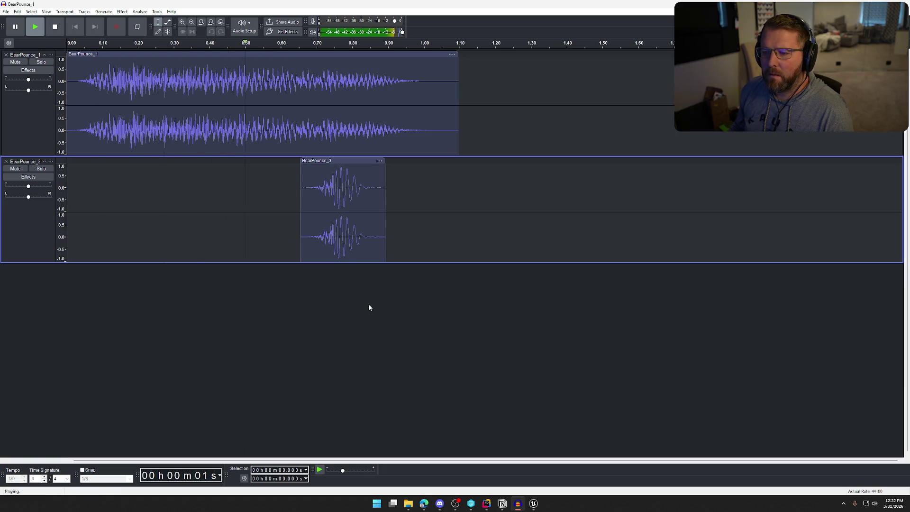
Step: Export the two-layer mix as a WAV file with Export Audio
{"action": "left_click", "coordinate": [6, 12]}
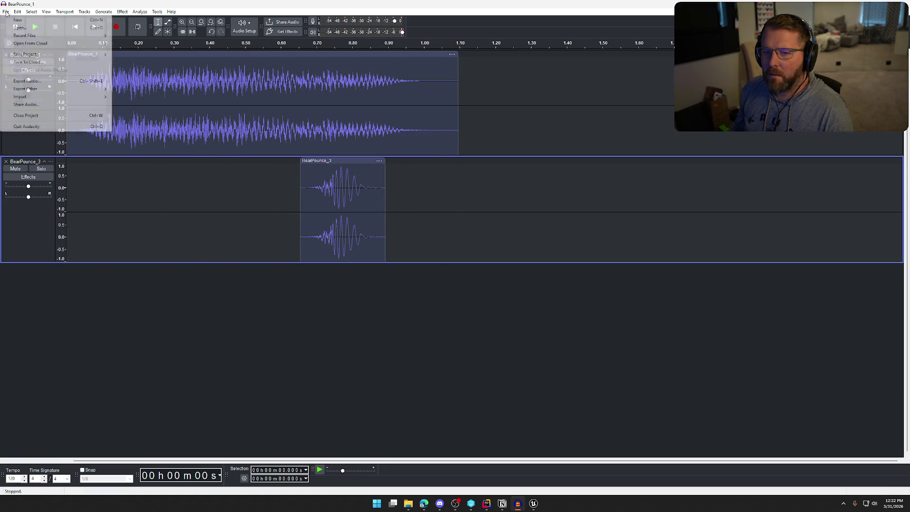
{"action": "left_click", "coordinate": [37, 81]}
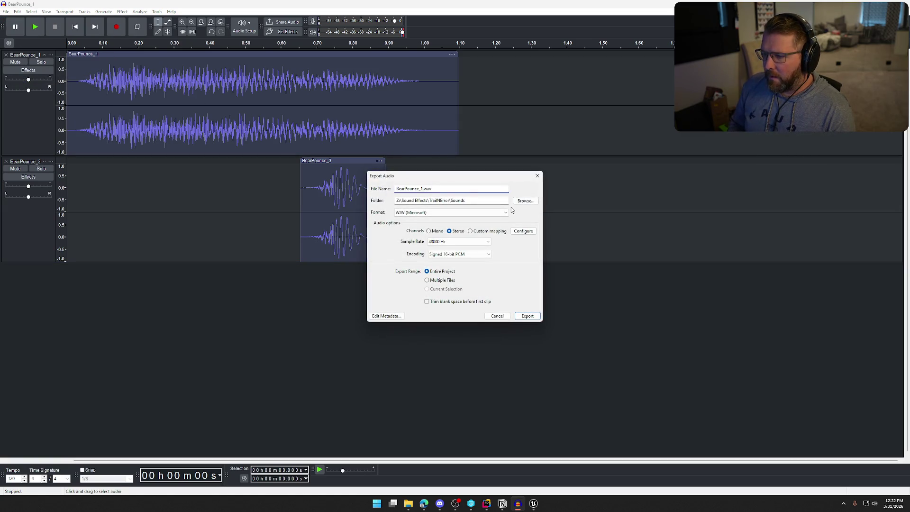
{"action": "key", "text": "Return"}
{"action": "left_click", "coordinate": [534, 507]}
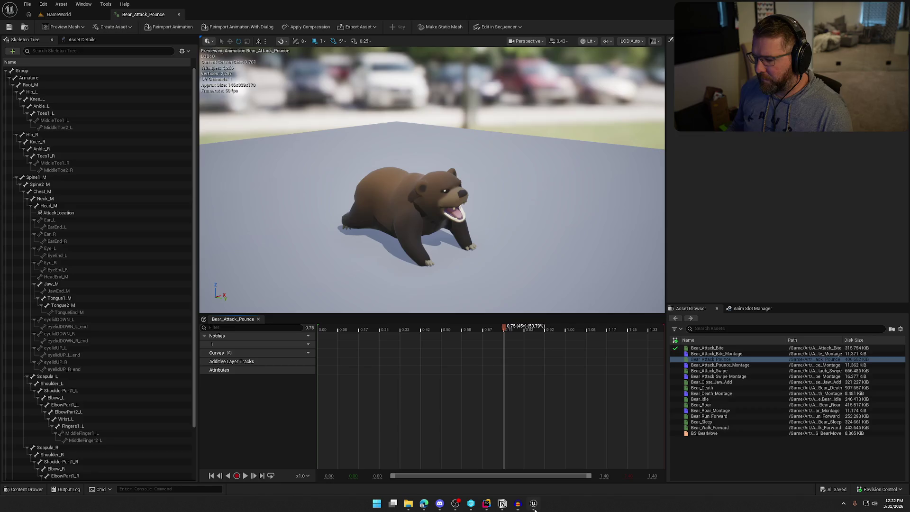
Step: Drag BearPounce.wav into the Sounds/Animals folder and save the new BearPounce sound wave
{"action": "key", "text": "ctrl+space"}
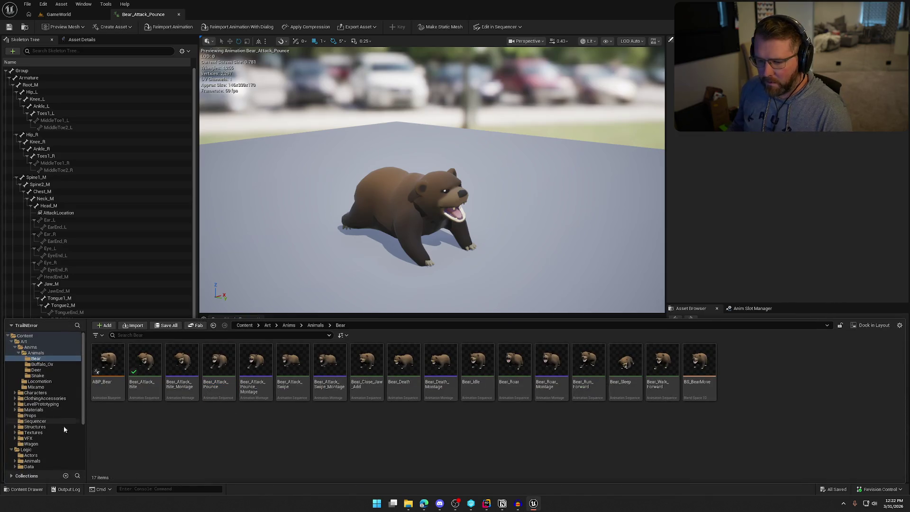
{"action": "scroll", "coordinate": [65, 429], "scroll_direction": "down", "scroll_amount": 5}
{"action": "left_click", "coordinate": [12, 376]}
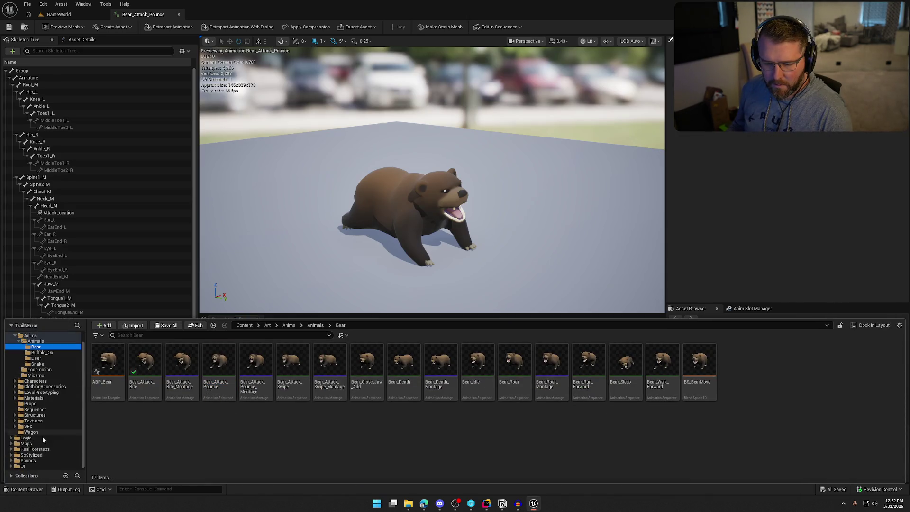
{"action": "left_click", "coordinate": [38, 461]}
{"action": "double_click", "coordinate": [108, 360]}
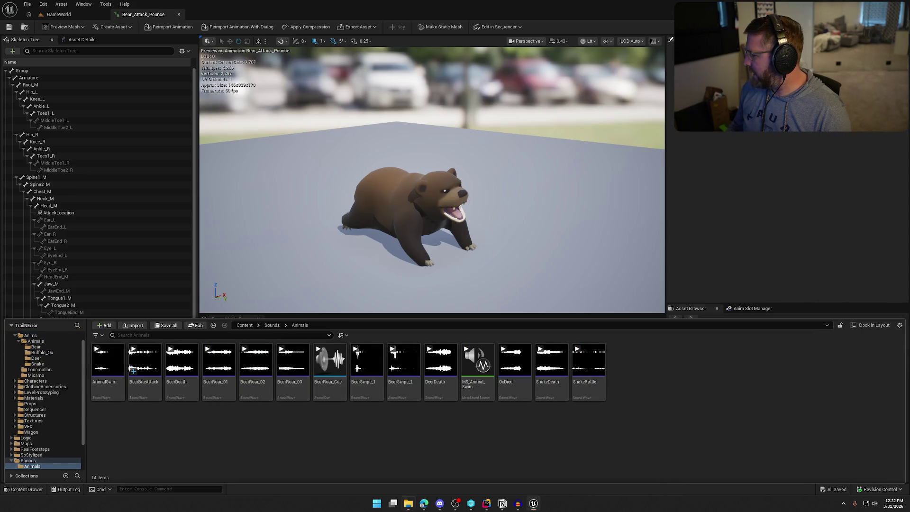
{"action": "left_click_drag", "start_coordinate": [909, 388], "coordinate": [723, 387]}
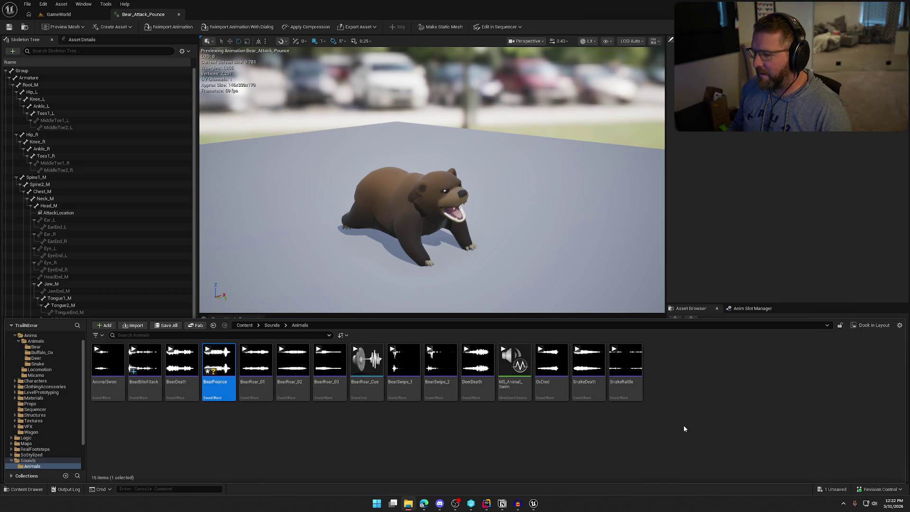
{"action": "key", "text": "ctrl+shift+s"}
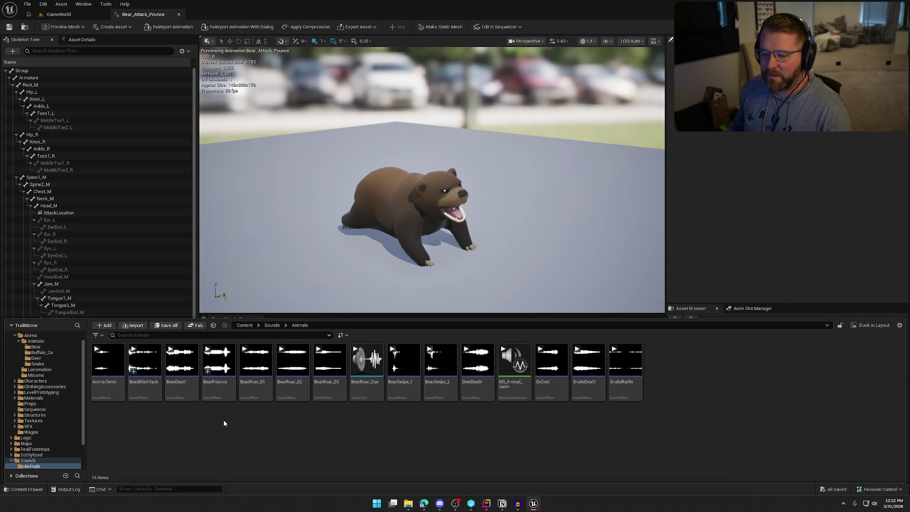
{"action": "mouse_move", "coordinate": [219, 395]}
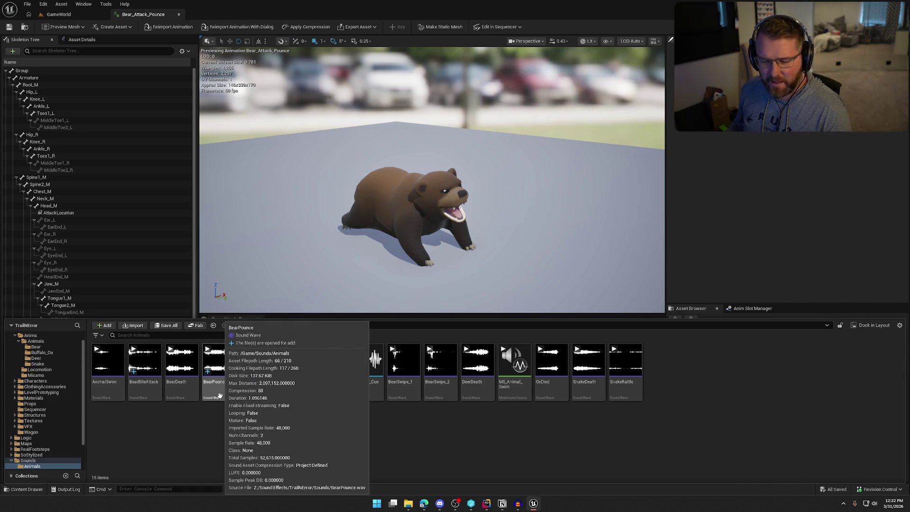
{"action": "left_click", "coordinate": [221, 390]}
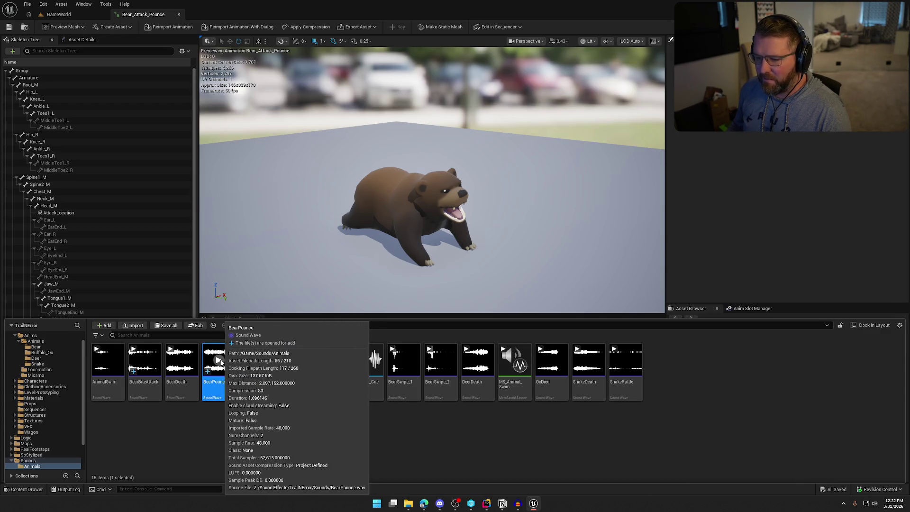
{"action": "left_click", "coordinate": [759, 208]}
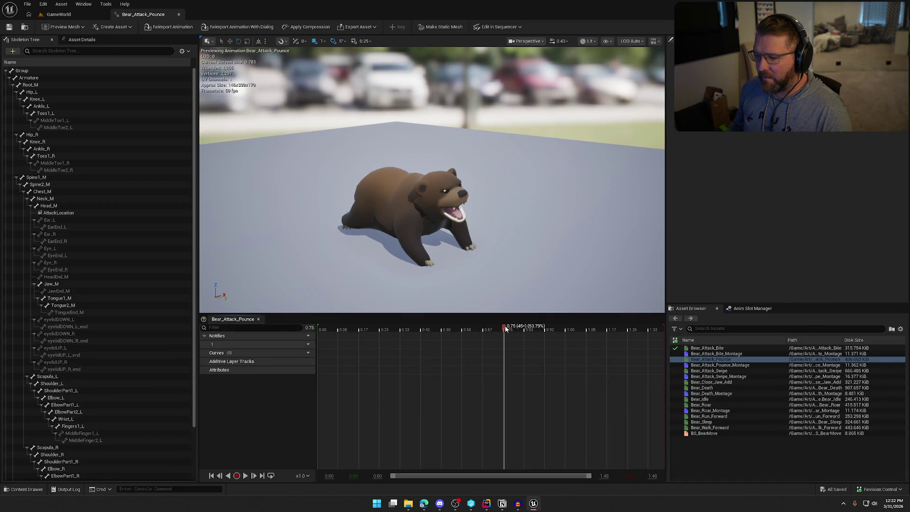
Step: Add a BearPounce sound notify at the first frame of Bear_Attack_Pounce and play it
{"action": "left_click_drag", "start_coordinate": [506, 328], "coordinate": [315, 330]}
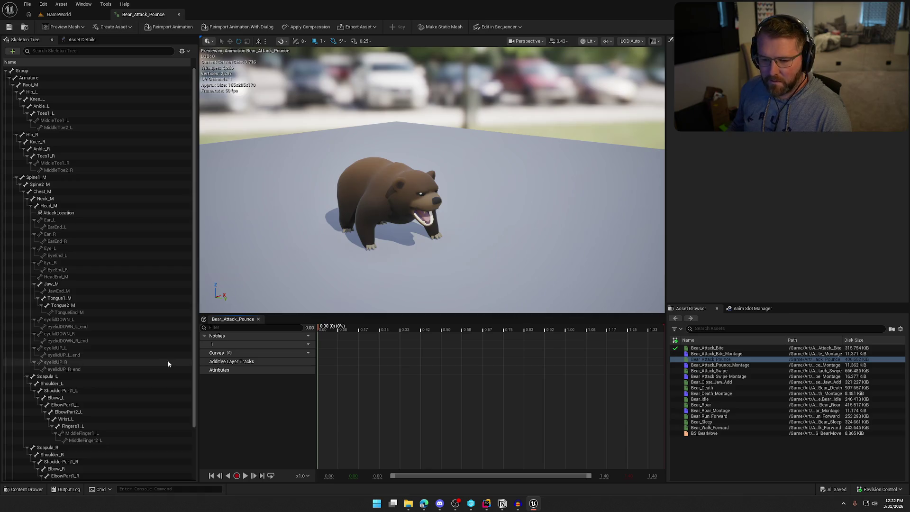
{"action": "right_click", "coordinate": [318, 348]}
{"action": "mouse_move", "coordinate": [339, 361]}
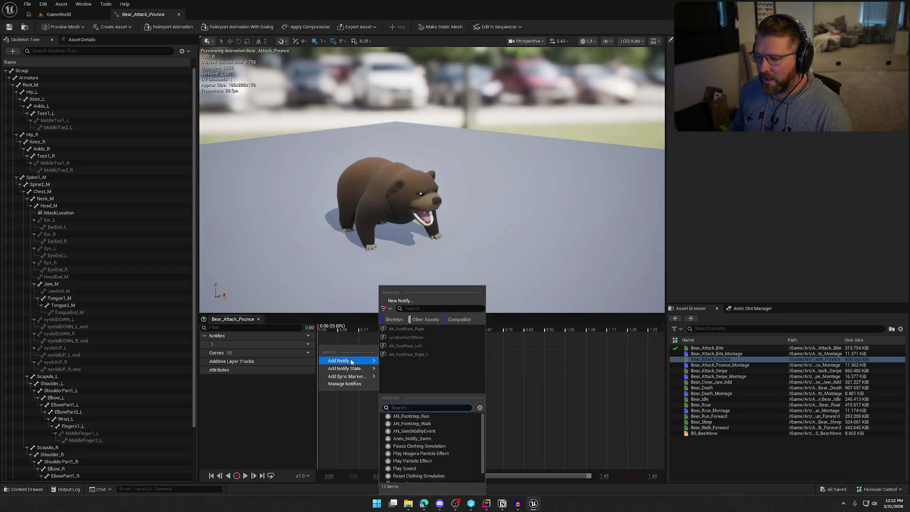
{"action": "left_click", "coordinate": [403, 470]}
{"action": "left_click", "coordinate": [334, 345]}
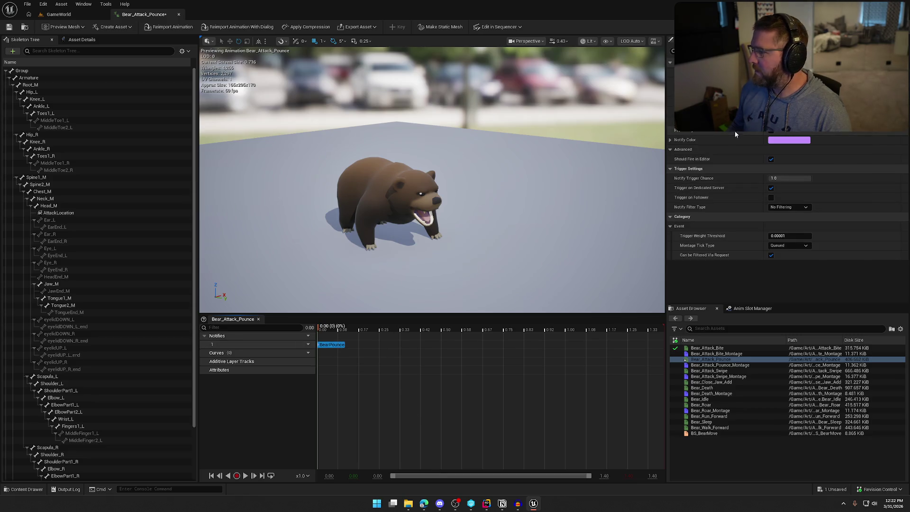
{"action": "left_click", "coordinate": [340, 421]}
{"action": "key", "text": "space"}
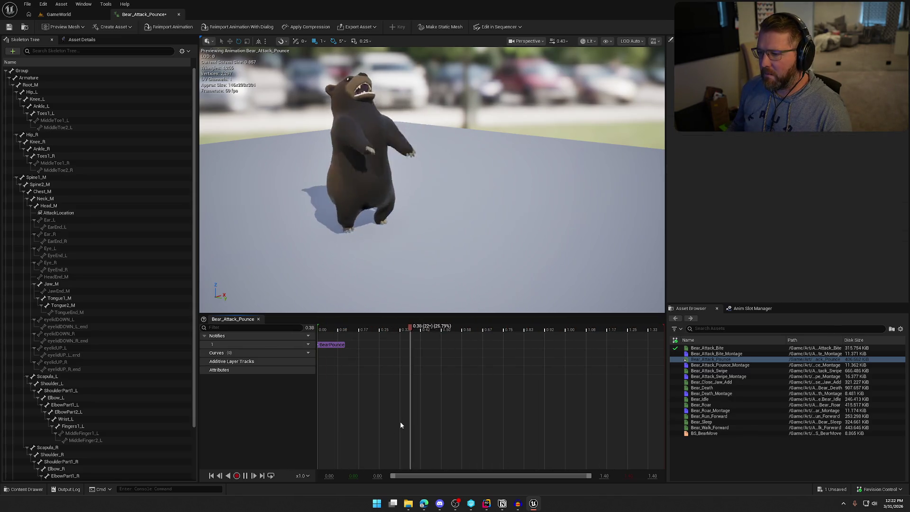
{"action": "left_click", "coordinate": [244, 476]}
Step: Save and check out the Bear_Attack_Pounce animation, then close its editor
{"action": "key", "text": "ctrl+s"}
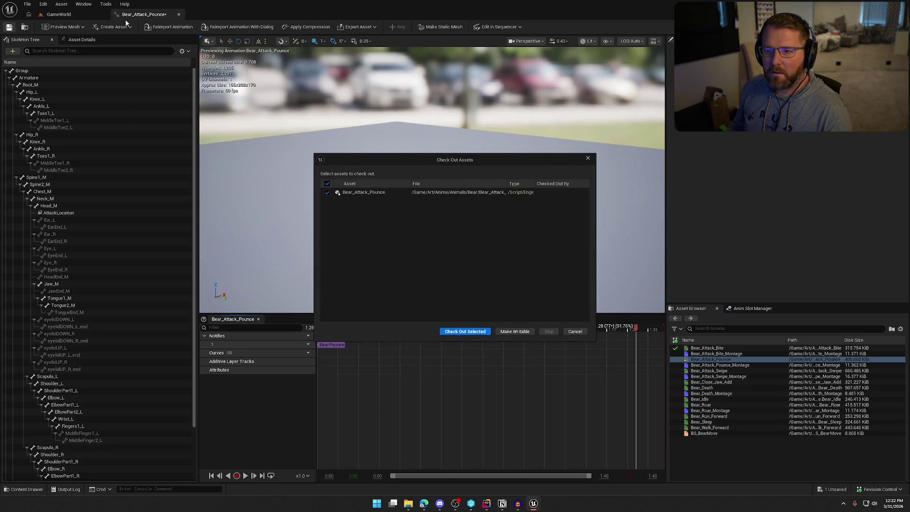
{"action": "left_click", "coordinate": [462, 331]}
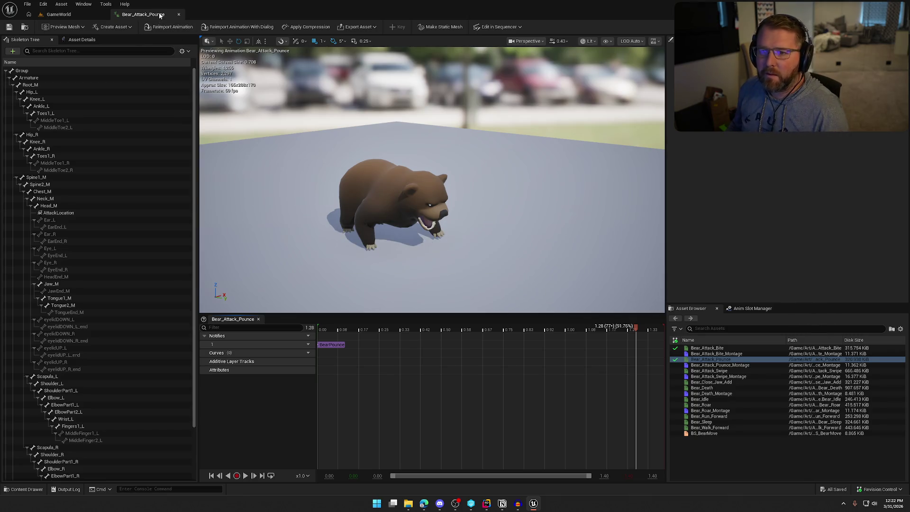
{"action": "left_click", "coordinate": [178, 14]}
{"action": "left_click", "coordinate": [24, 488]}
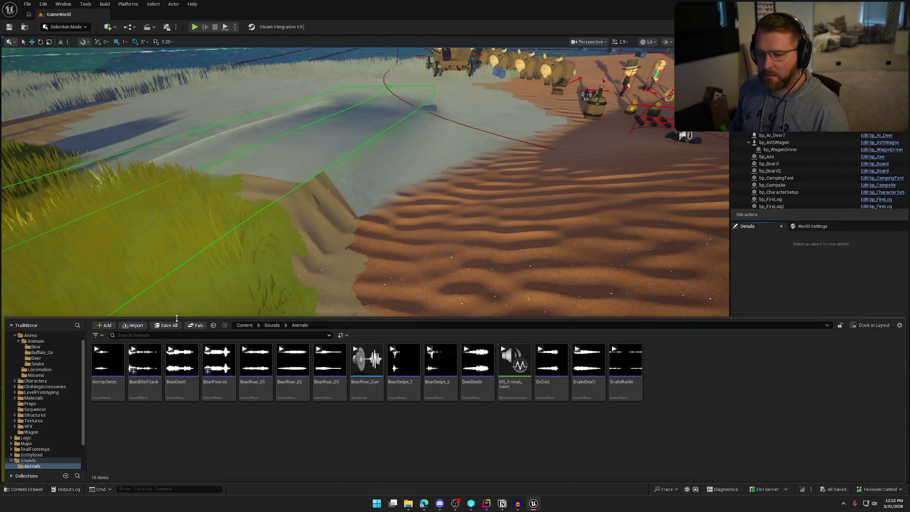
Step: Open Bear_Walk_Forward from Art/Anims/Animals/Bear to inspect its footstep notifies, then close it
{"action": "scroll", "coordinate": [42, 379], "scroll_direction": "up", "scroll_amount": 1}
{"action": "left_click", "coordinate": [35, 358]}
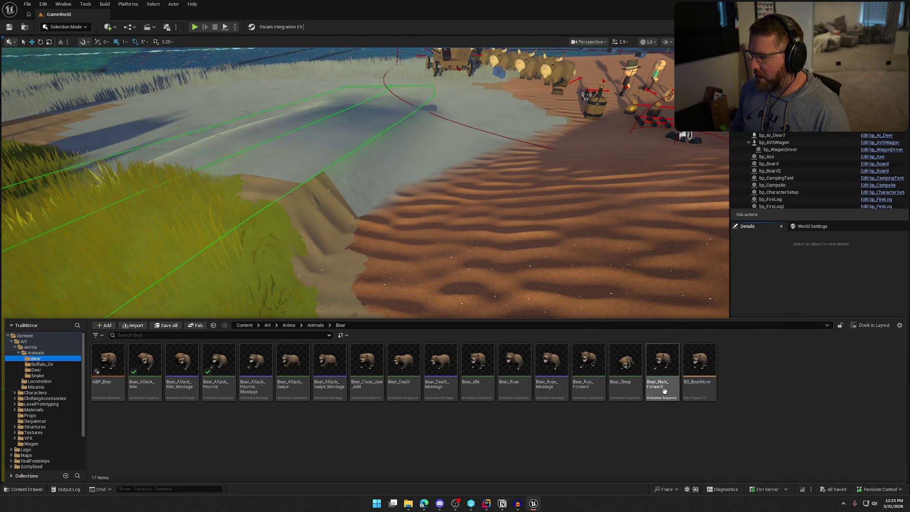
{"action": "double_click", "coordinate": [663, 370]}
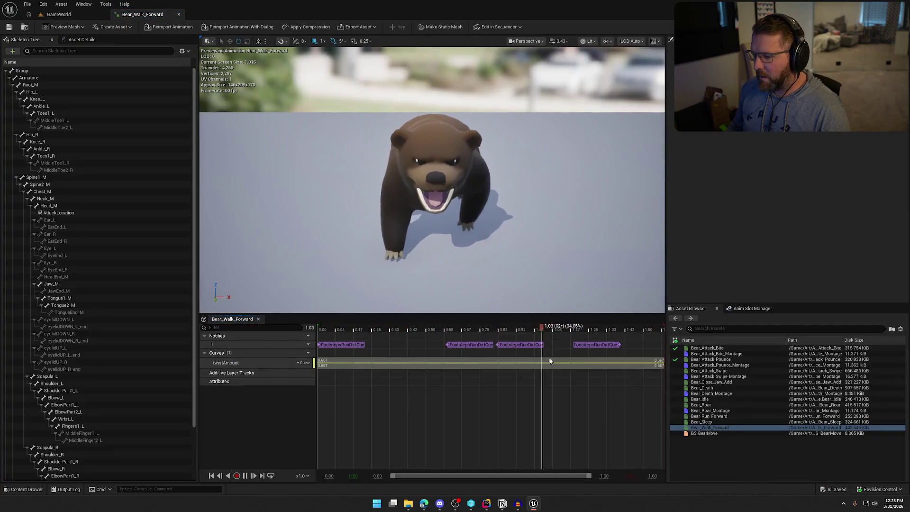
{"action": "left_click", "coordinate": [178, 14]}
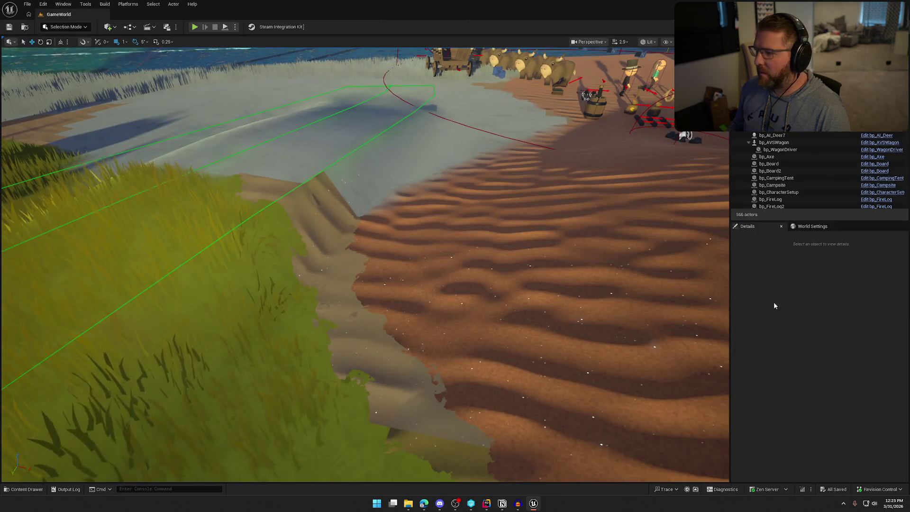
{"action": "key", "text": "alt+p"}
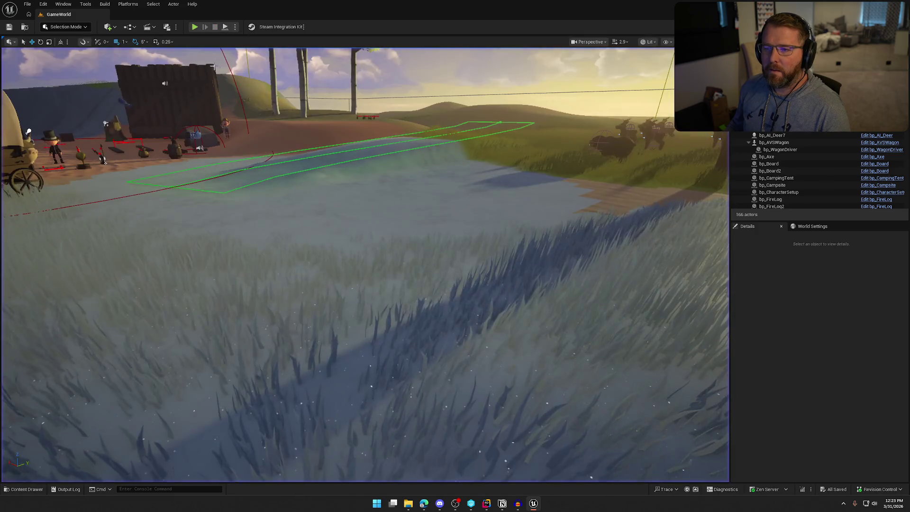
Step: Run the cowboy across the river to the bear, retreat until he dies, then stop play
{"action": "key", "text": "w"}
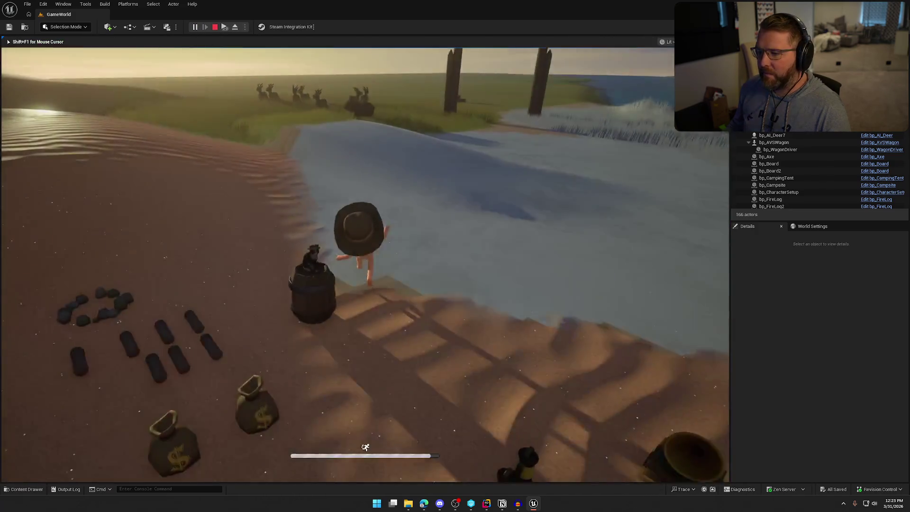
{"action": "key", "text": "w"}
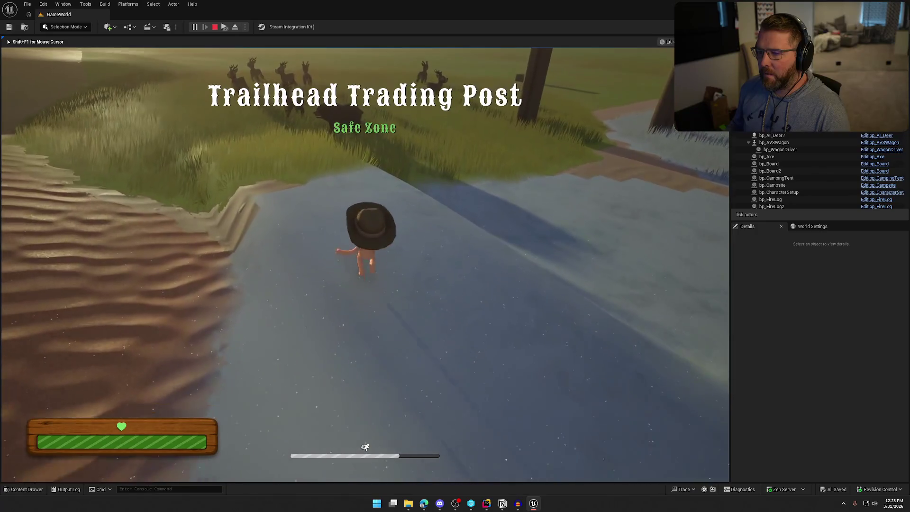
{"action": "key", "text": "w"}
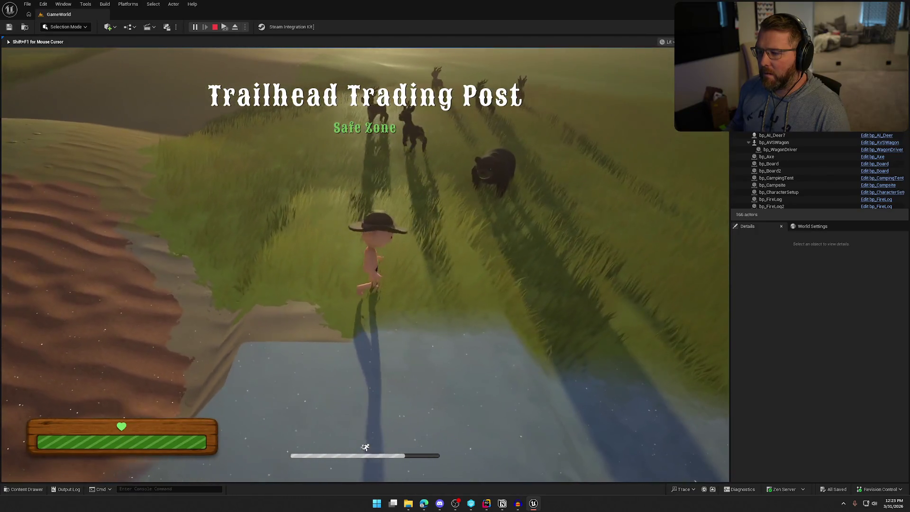
{"action": "key", "text": "s"}
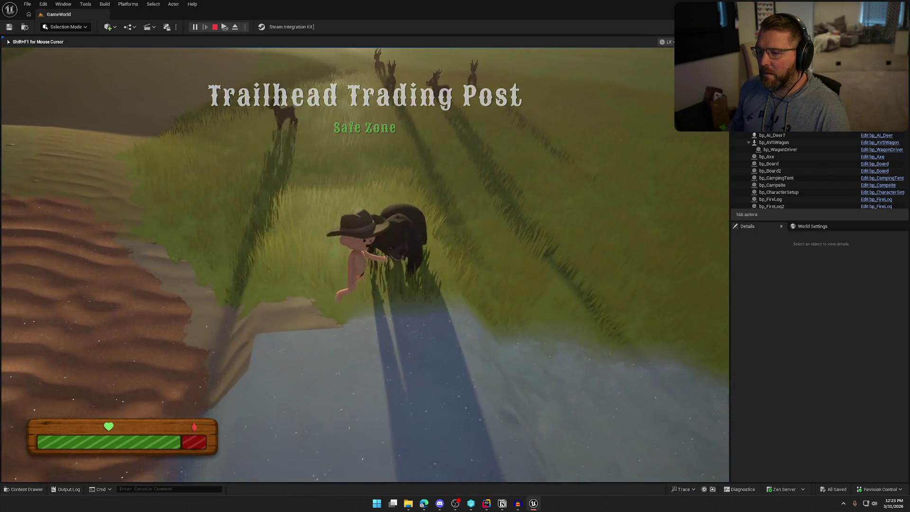
{"action": "key", "text": "s"}
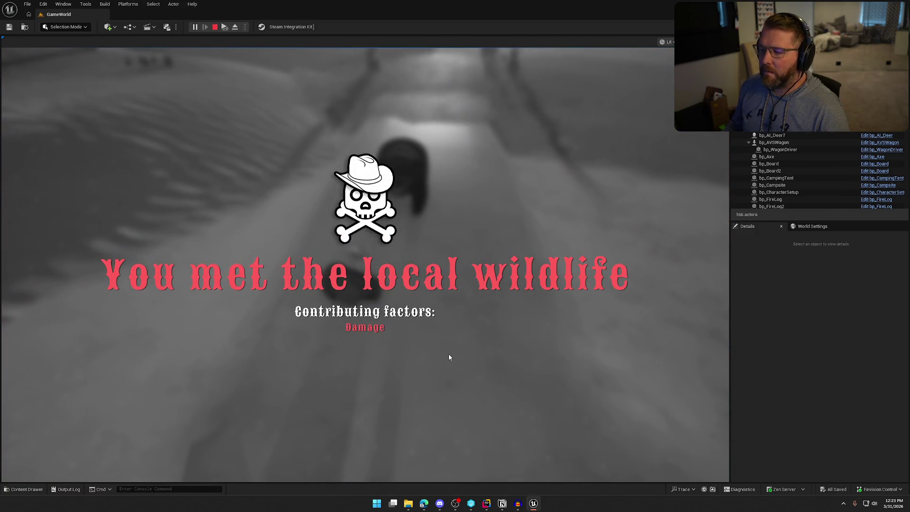
{"action": "key", "text": "Escape"}
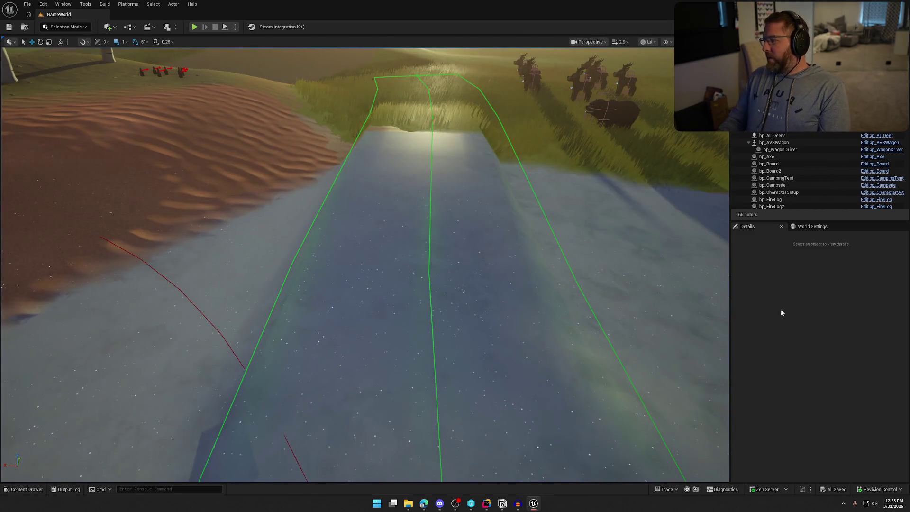
Step: Check Notion's To Do sound checklist with Bear ticked, then start another play-test
{"action": "key", "text": "alt+Tab"}
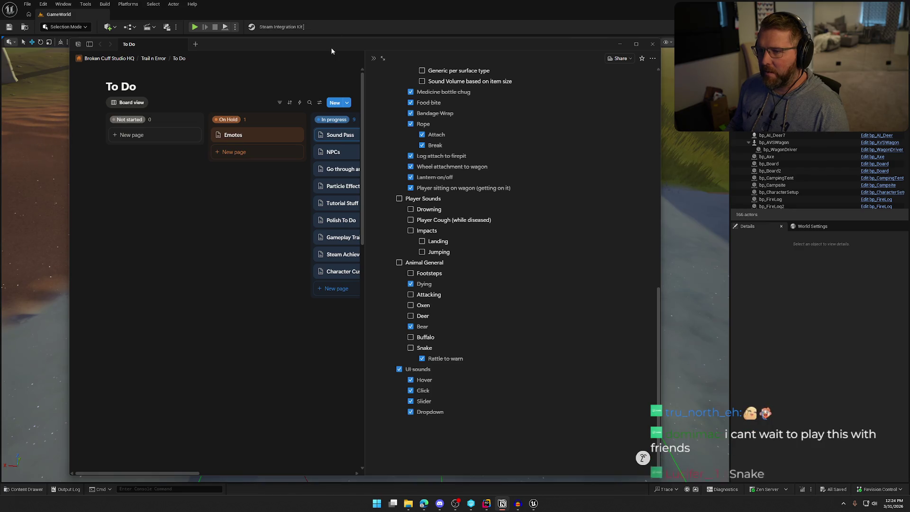
{"action": "left_click", "coordinate": [207, 35]}
{"action": "left_click", "coordinate": [194, 27]}
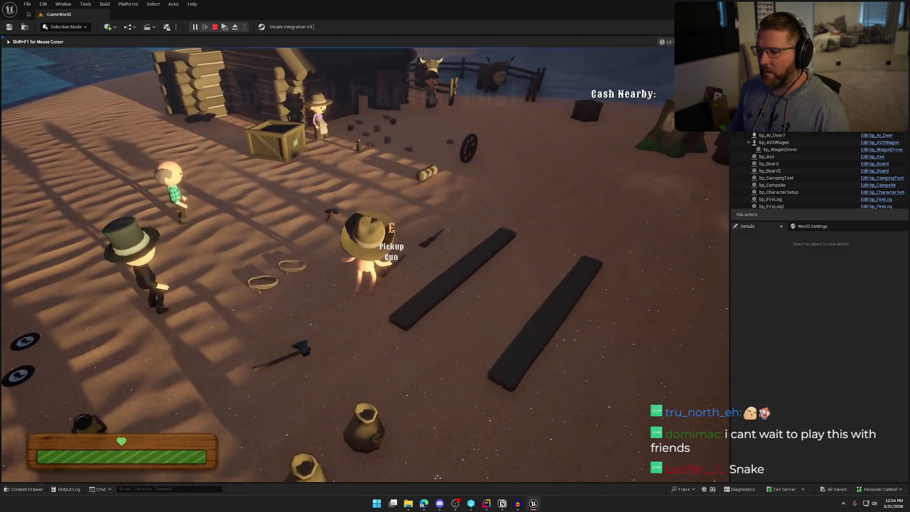
Step: Pick up the gun, fire five shots near the cattle, walk around camp, then stop play
{"action": "key", "text": "e"}
{"action": "key", "text": "w"}
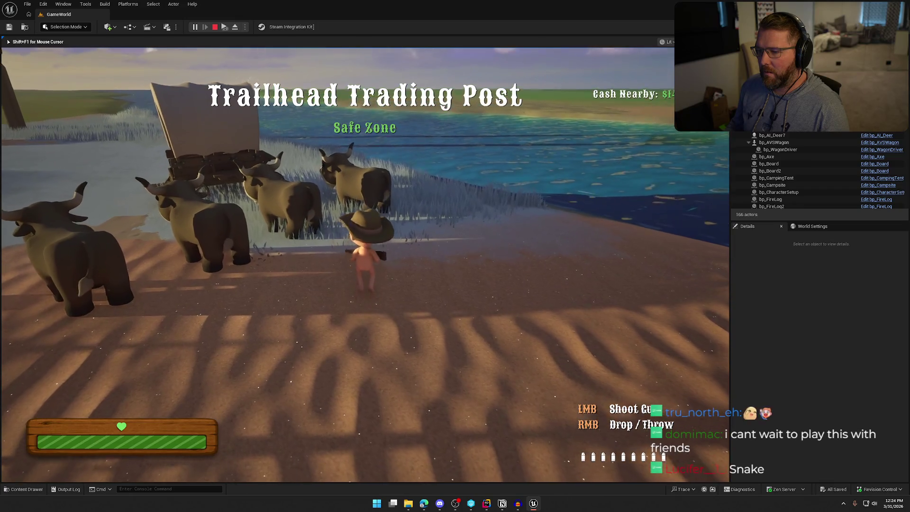
{"action": "left_click", "coordinate": [364, 237]}
{"action": "left_click", "coordinate": [364, 237]}
{"action": "left_click", "coordinate": [365, 237]}
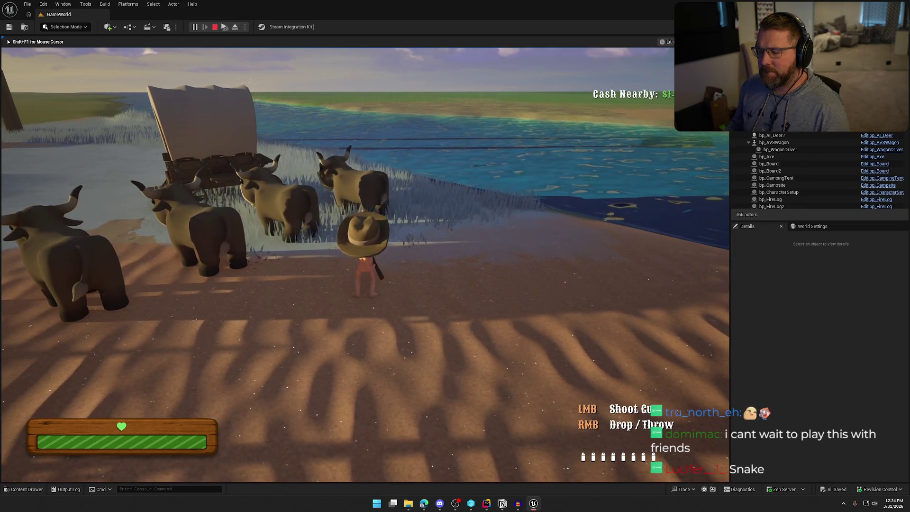
{"action": "left_click", "coordinate": [364, 237]}
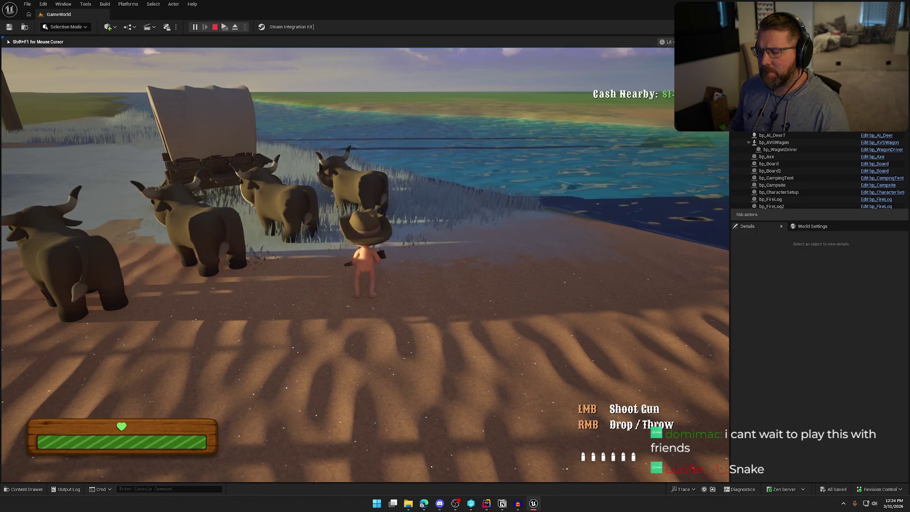
{"action": "left_click", "coordinate": [364, 237]}
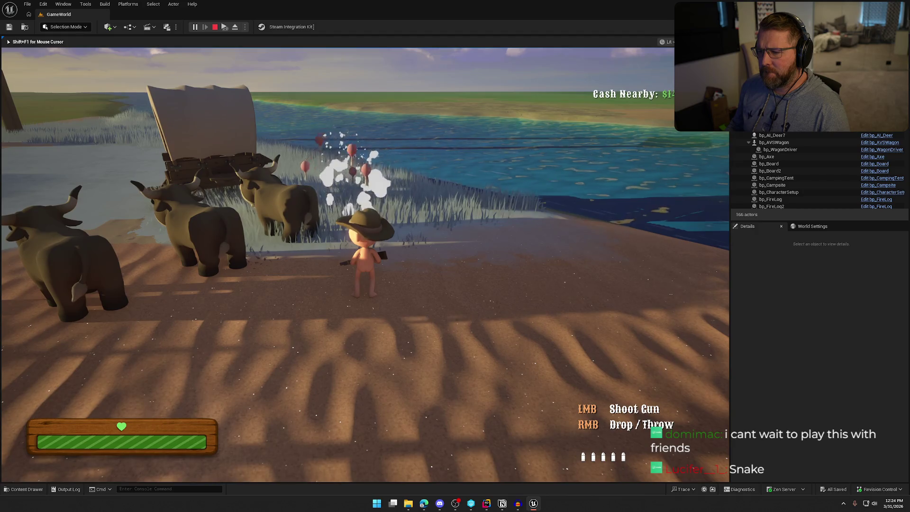
{"action": "key", "text": "w"}
{"action": "key", "text": "s"}
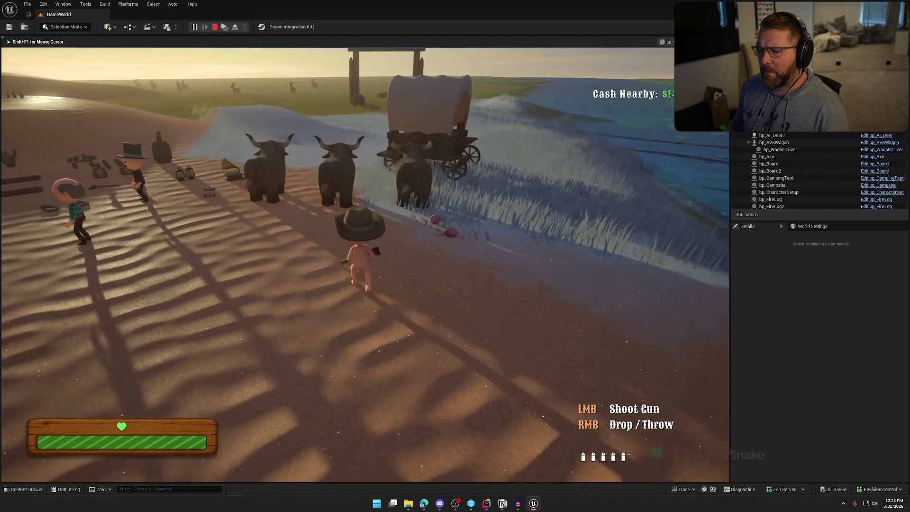
{"action": "key", "text": "Escape"}
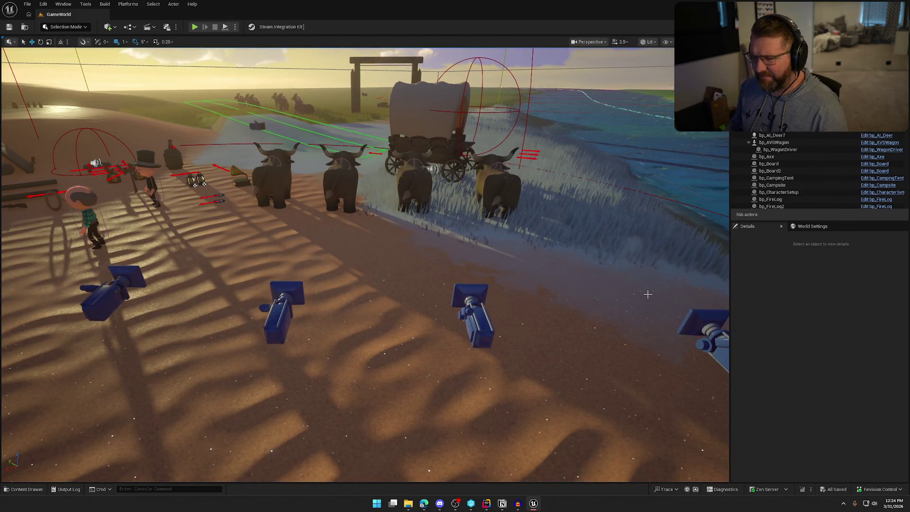
Step: Fly to the stray actor by the river and delete it from the GameWorld level
{"action": "mouse_move", "coordinate": [451, 199]}
{"action": "left_mouse_down"}
{"action": "mouse_move", "coordinate": [450, 180]}
{"action": "mouse_move", "coordinate": [452, 223]}
{"action": "mouse_move", "coordinate": [448, 196]}
{"action": "left_mouse_up"}
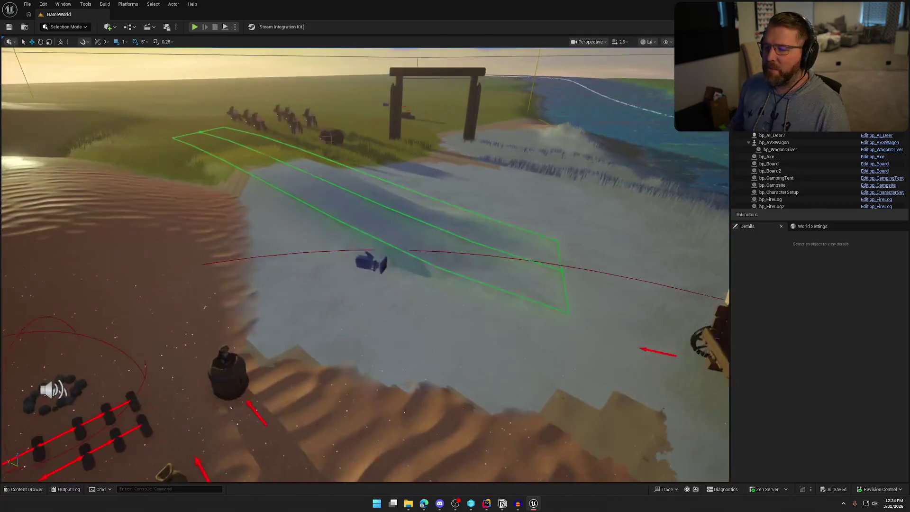
{"action": "scroll", "coordinate": [310, 119], "scroll_direction": "down", "scroll_amount": 5}
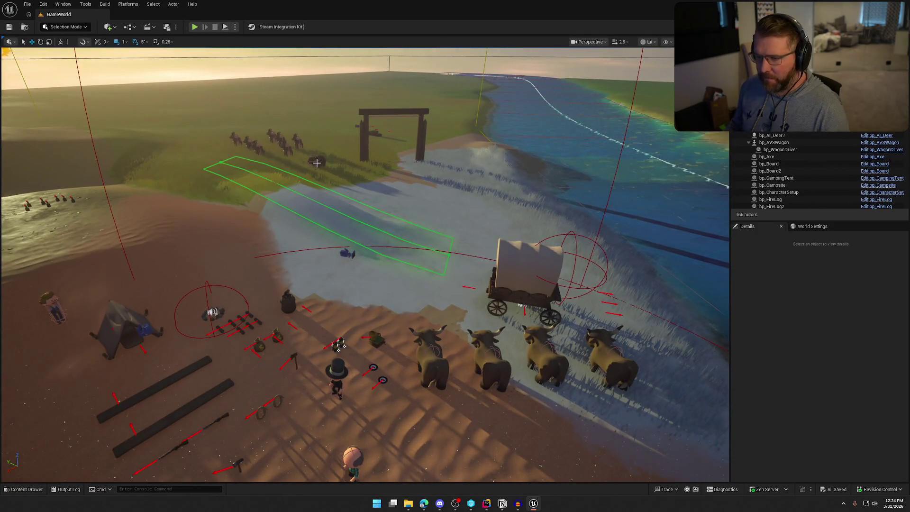
{"action": "left_click", "coordinate": [316, 162]}
{"action": "key", "text": "Delete"}
{"action": "key", "text": "ctrl+space"}
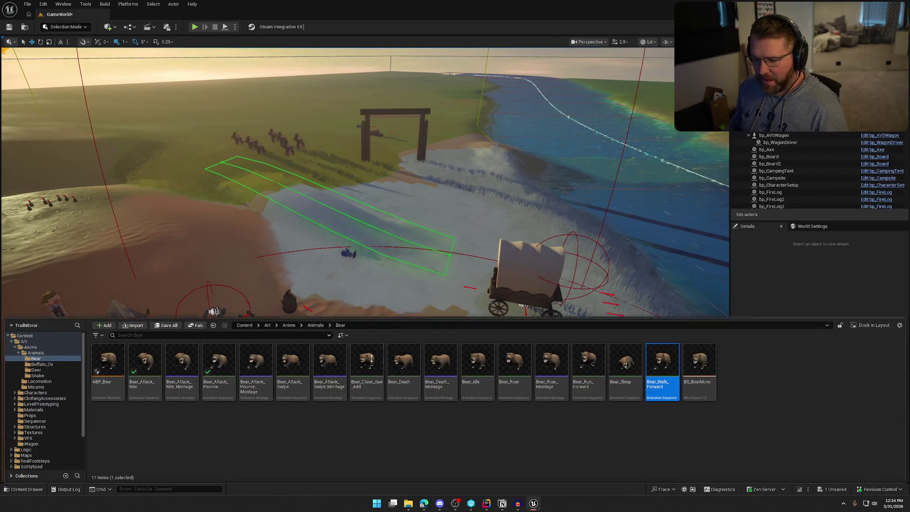
{"action": "left_click", "coordinate": [778, 282]}
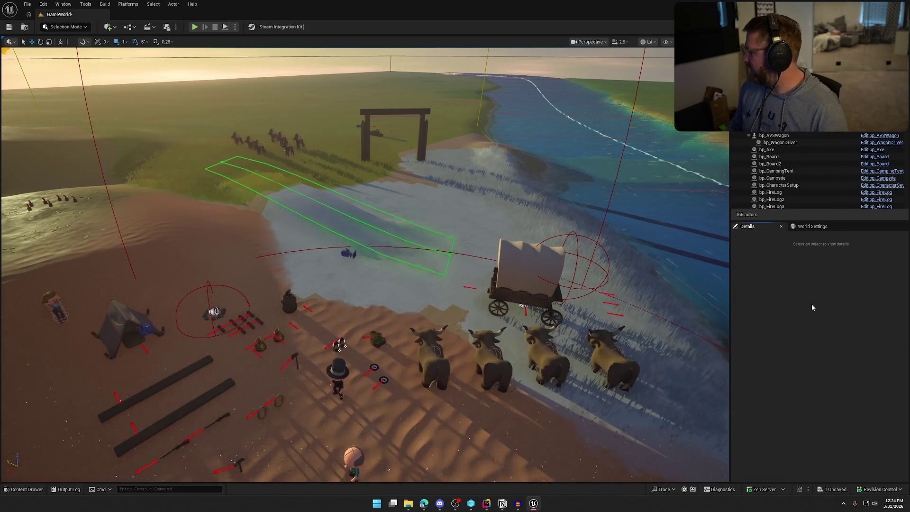
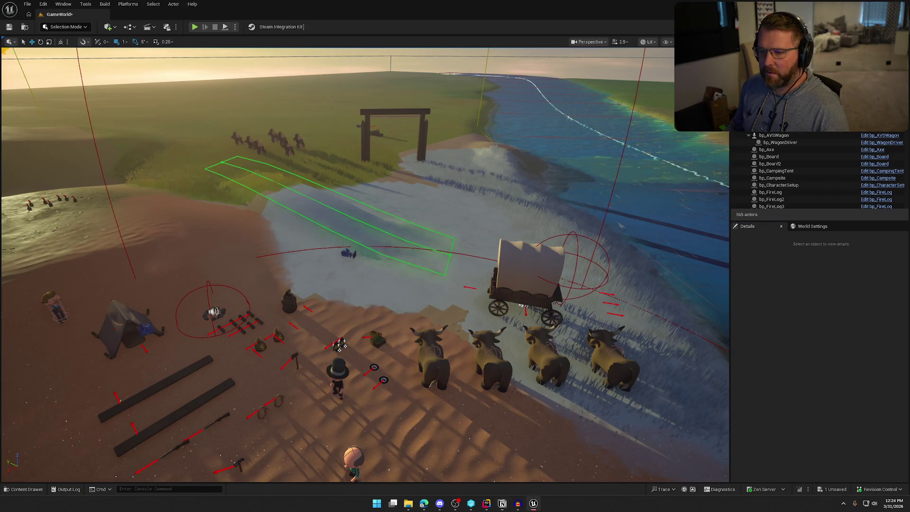
Step: Open bp_AI_Deer from the selected deer and look over its mesh component and death montage
{"action": "left_click", "coordinate": [288, 150]}
{"action": "key", "text": "ctrl+e"}
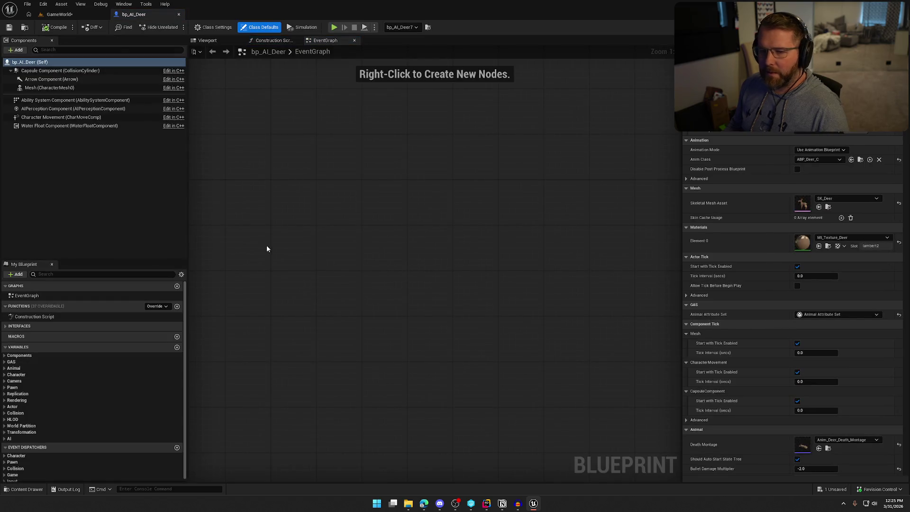
{"action": "left_click", "coordinate": [50, 88]}
{"action": "left_click", "coordinate": [860, 198]}
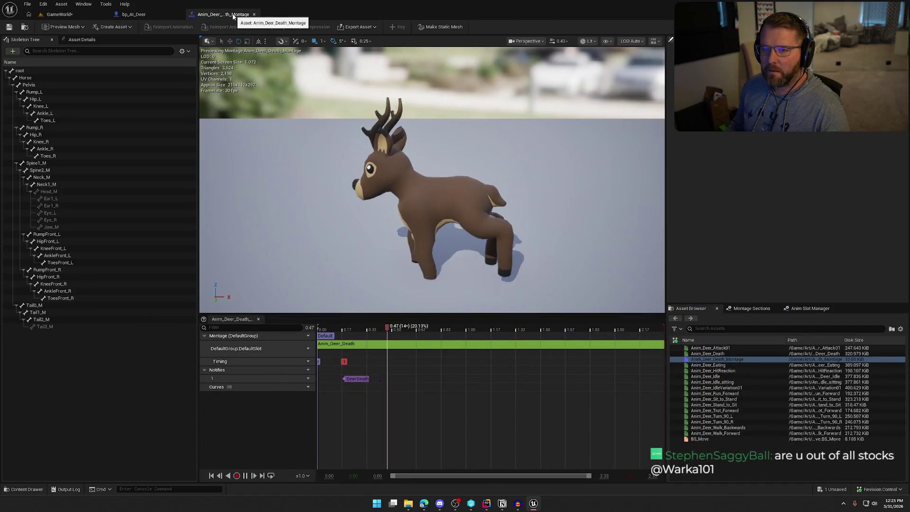
{"action": "left_click", "coordinate": [254, 14]}
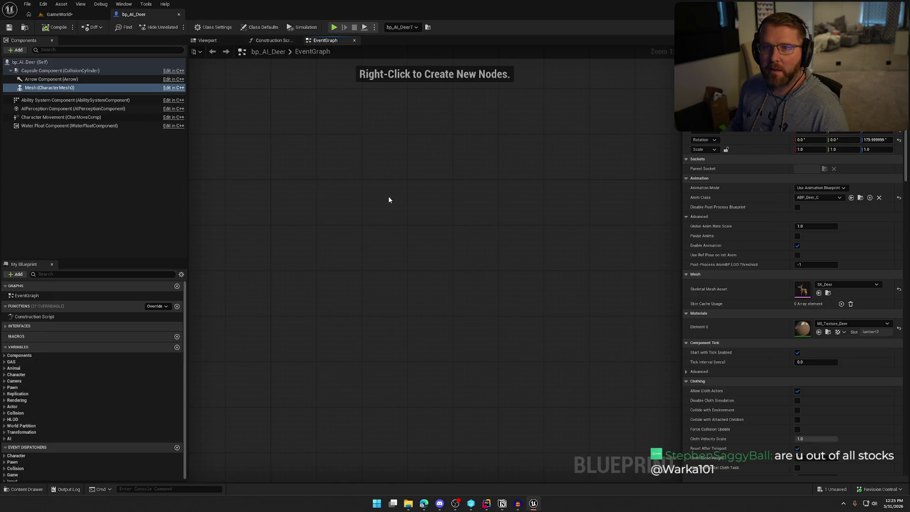
Step: Open the BS_Move blend space from the Art/Anims/Animals/Deer folder
{"action": "key", "text": "ctrl+space"}
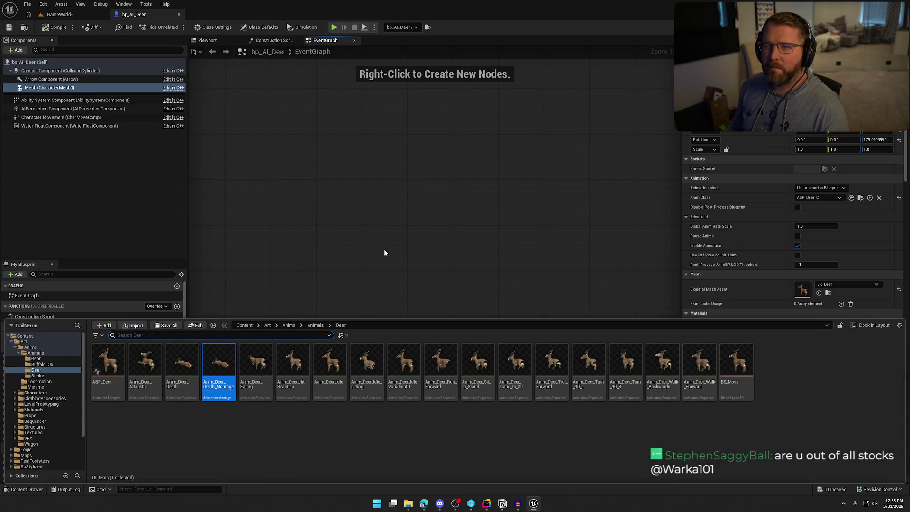
{"action": "left_click", "coordinate": [269, 422]}
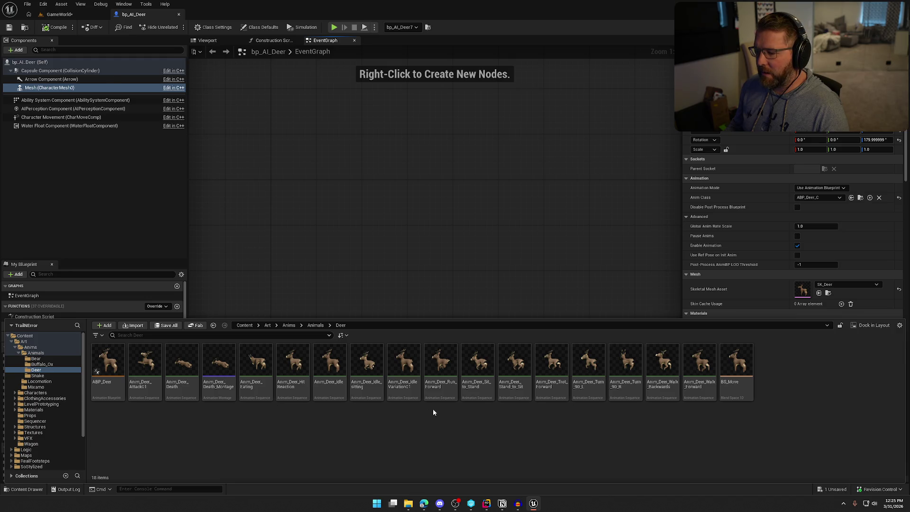
{"action": "left_click", "coordinate": [440, 386]}
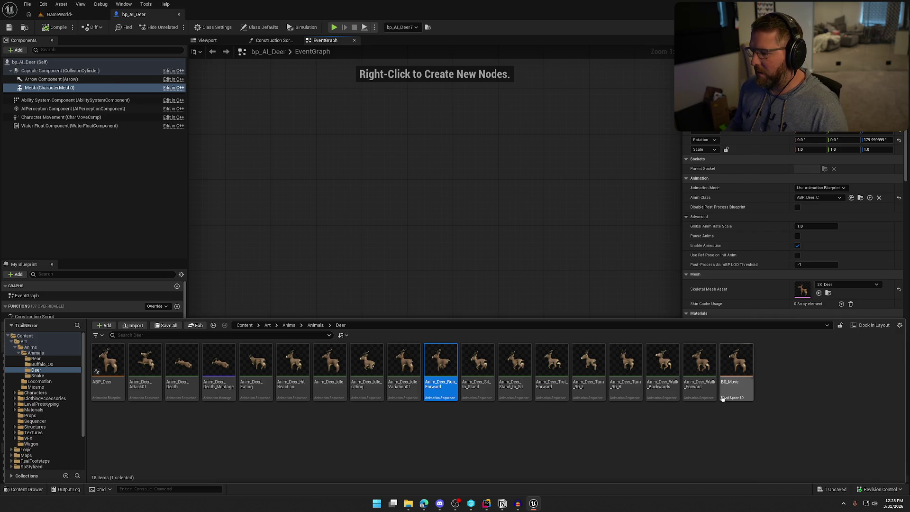
{"action": "left_click", "coordinate": [743, 384]}
{"action": "double_click", "coordinate": [743, 384]}
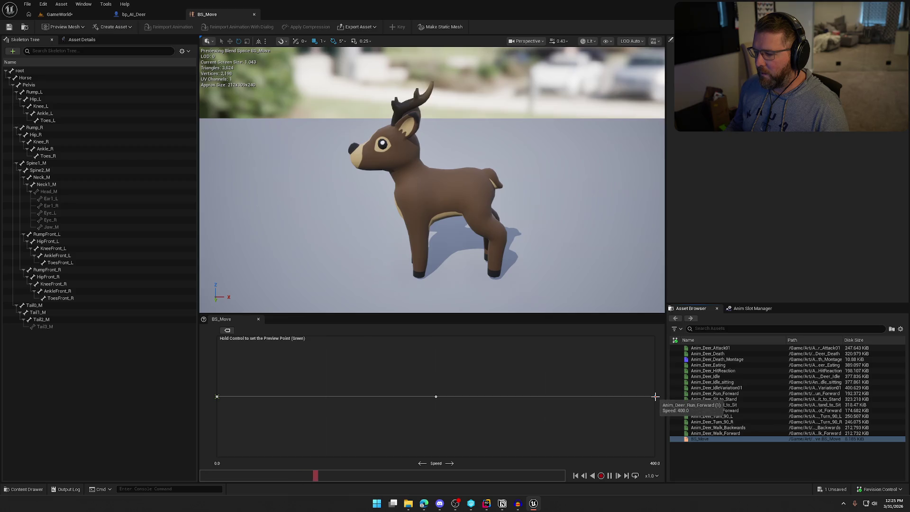
Step: Open and rewind Anim_Deer_Walk_Forward, then open Ox_Walk_Forward from Buffalo_Ox
{"action": "left_click", "coordinate": [719, 433]}
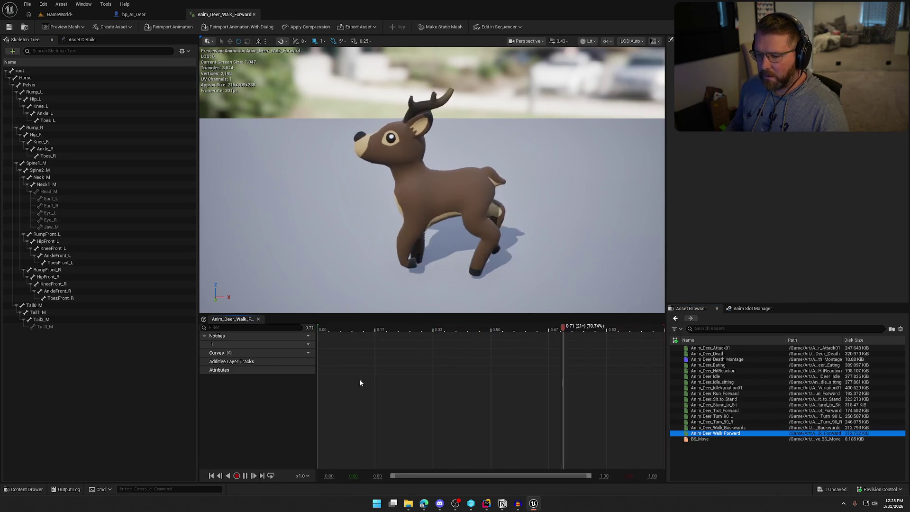
{"action": "left_click", "coordinate": [382, 403]}
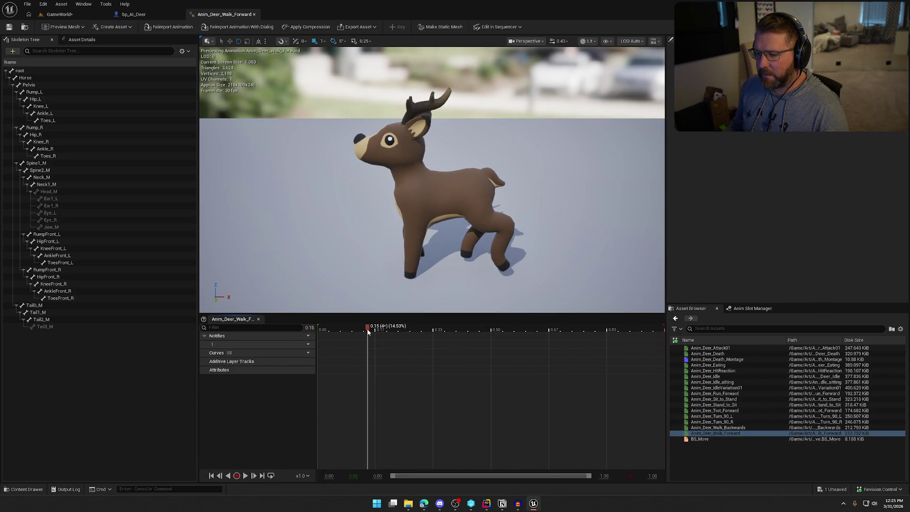
{"action": "left_click_drag", "start_coordinate": [367, 328], "coordinate": [328, 331]}
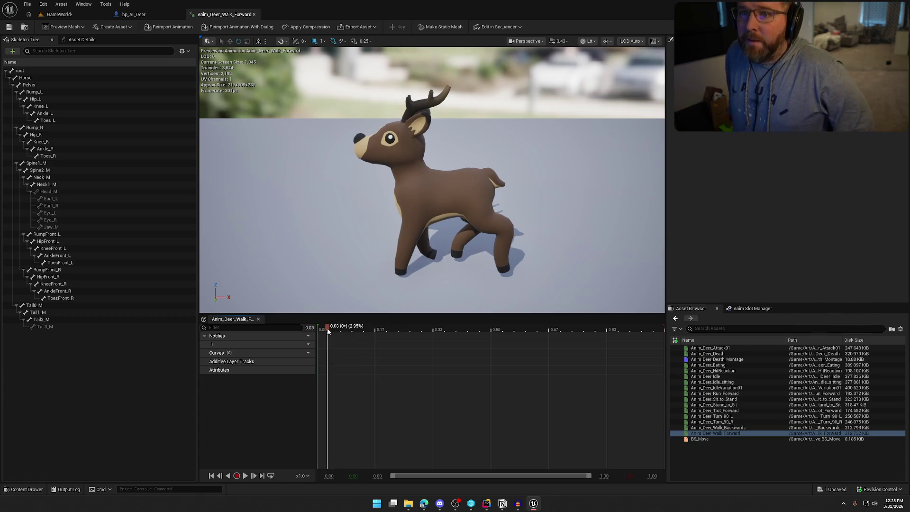
{"action": "key", "text": "ctrl+space"}
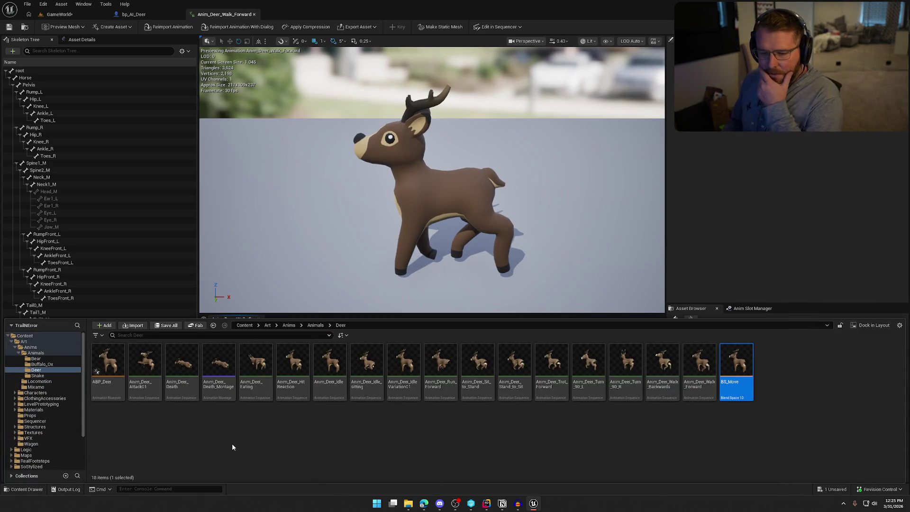
{"action": "left_click", "coordinate": [45, 364]}
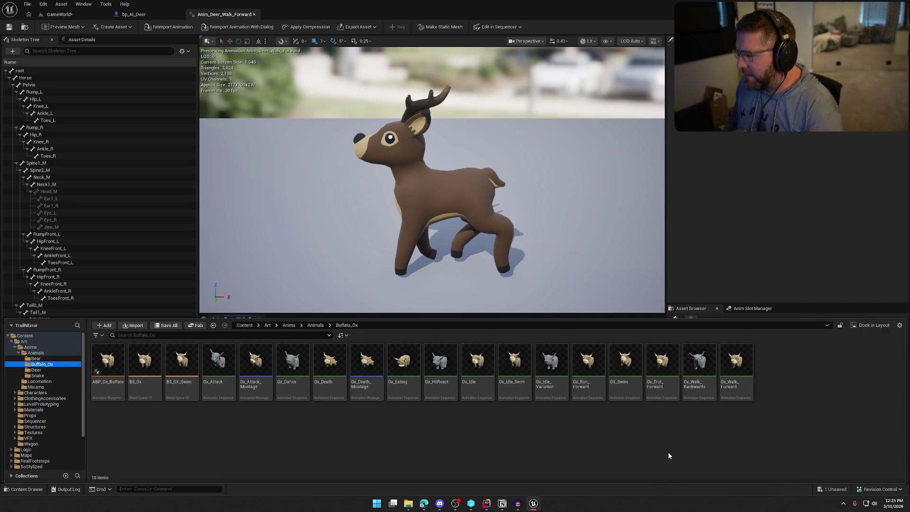
{"action": "left_click", "coordinate": [732, 388]}
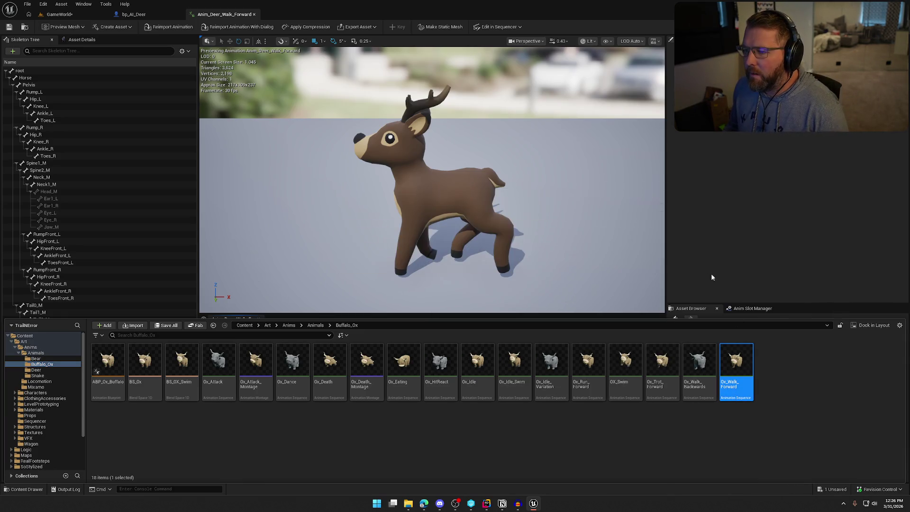
{"action": "key", "text": "Return"}
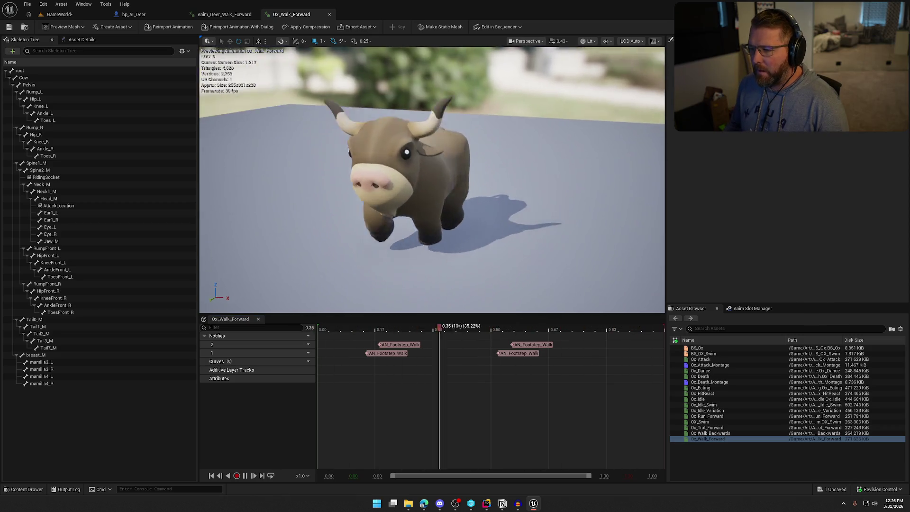
Step: Select the four ox AN_Footstep_Walk notifies and paste them into the deer walk
{"action": "left_click", "coordinate": [389, 353]}
{"action": "left_click", "coordinate": [399, 344], "text": "shift"}
{"action": "left_click", "coordinate": [516, 353], "text": "shift"}
{"action": "left_click", "coordinate": [526, 346], "text": "shift"}
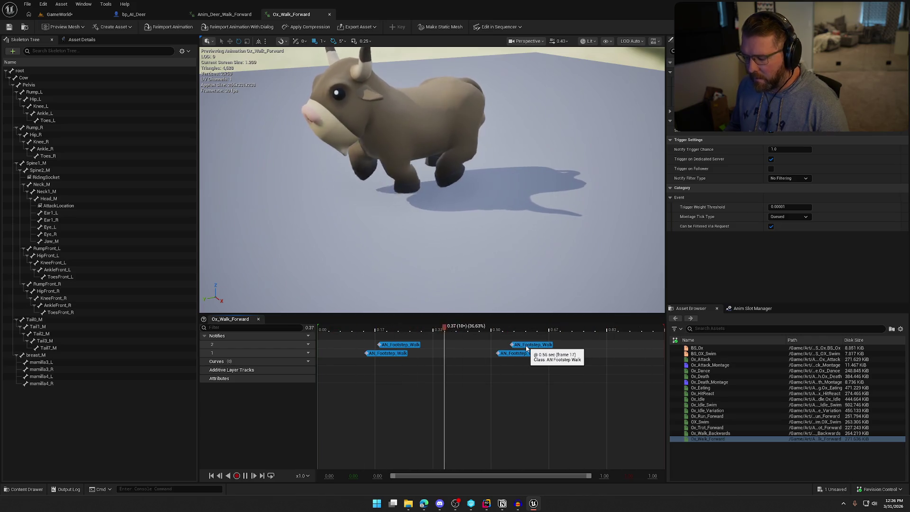
{"action": "left_click", "coordinate": [223, 14]}
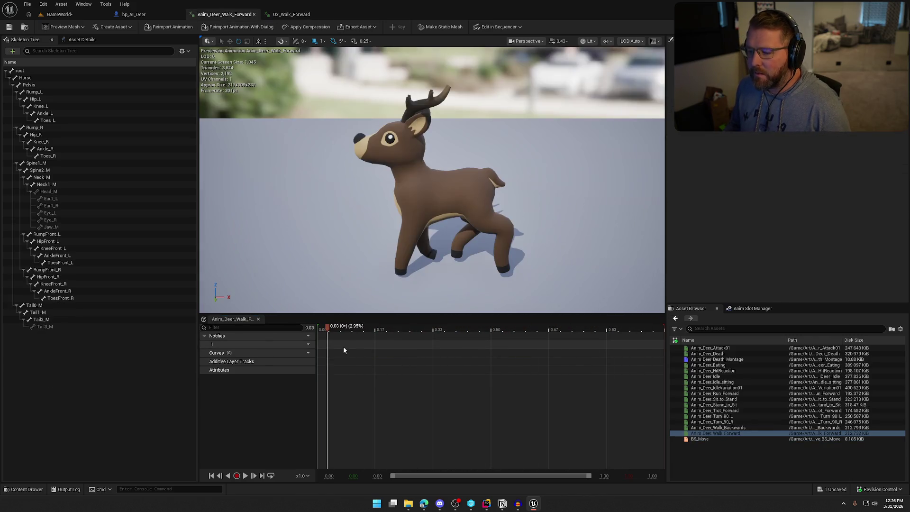
{"action": "key", "text": "ctrl+v"}
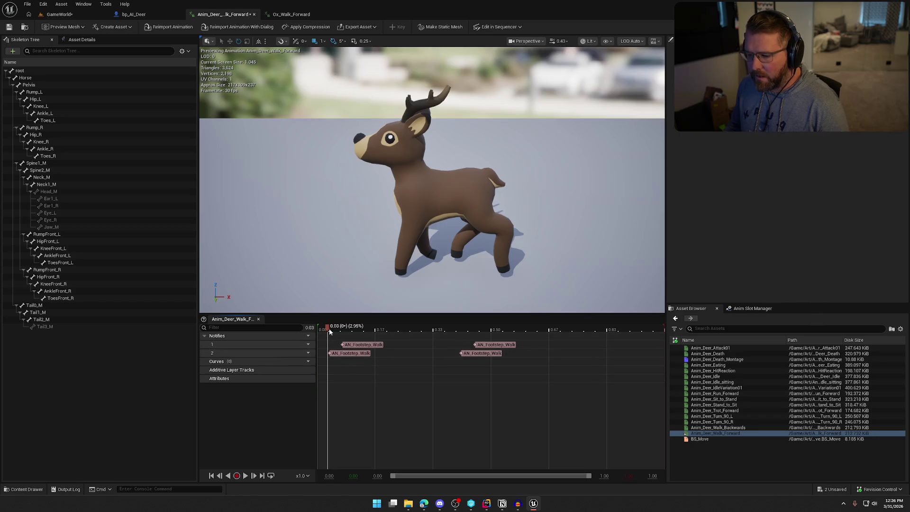
Step: Scrub the deer walk to check its footfalls, widen the preview, and rewind to frame 0
{"action": "mouse_move", "coordinate": [326, 328]}
{"action": "left_mouse_down"}
{"action": "mouse_move", "coordinate": [382, 328]}
{"action": "mouse_move", "coordinate": [318, 334]}
{"action": "mouse_move", "coordinate": [360, 335]}
{"action": "mouse_move", "coordinate": [334, 335]}
{"action": "mouse_move", "coordinate": [366, 356]}
{"action": "mouse_move", "coordinate": [374, 353]}
{"action": "mouse_move", "coordinate": [359, 332]}
{"action": "mouse_move", "coordinate": [523, 346]}
{"action": "mouse_move", "coordinate": [317, 333]}
{"action": "mouse_move", "coordinate": [419, 347]}
{"action": "mouse_move", "coordinate": [403, 353]}
{"action": "mouse_move", "coordinate": [426, 345]}
{"action": "mouse_move", "coordinate": [349, 332]}
{"action": "mouse_move", "coordinate": [360, 331]}
{"action": "left_mouse_up"}
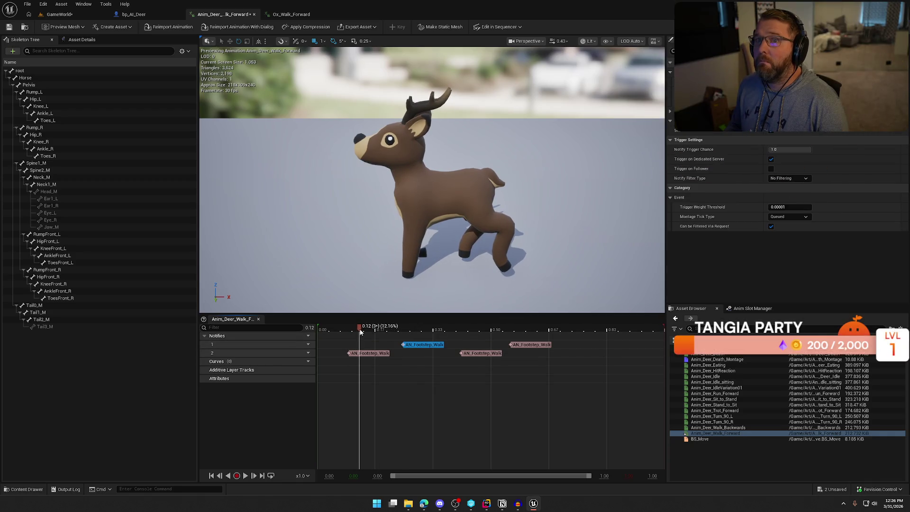
{"action": "left_click_drag", "start_coordinate": [360, 331], "coordinate": [674, 353]}
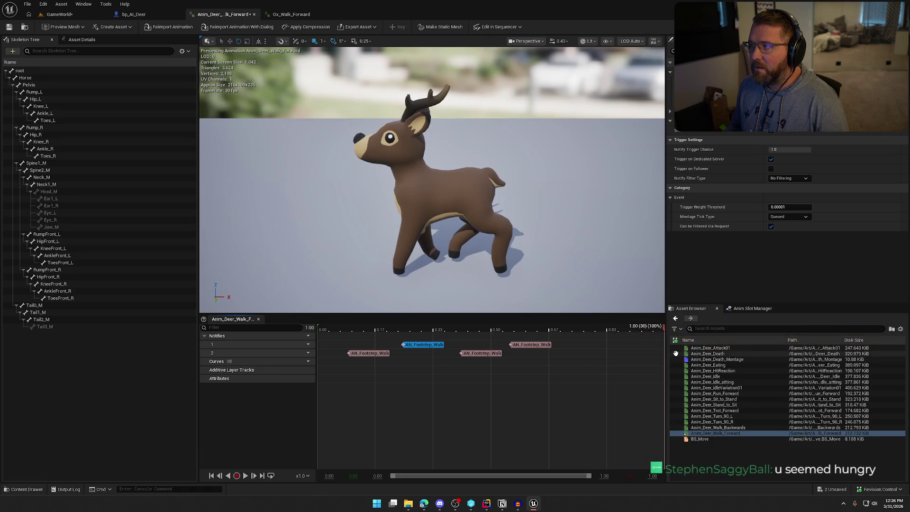
{"action": "left_click", "coordinate": [538, 374]}
{"action": "mouse_move", "coordinate": [665, 374]}
{"action": "left_mouse_down"}
{"action": "mouse_move", "coordinate": [580, 374]}
{"action": "mouse_move", "coordinate": [646, 374]}
{"action": "mouse_move", "coordinate": [585, 374]}
{"action": "mouse_move", "coordinate": [635, 374]}
{"action": "left_mouse_up"}
{"action": "mouse_move", "coordinate": [345, 338]}
{"action": "left_mouse_down"}
{"action": "mouse_move", "coordinate": [567, 318]}
{"action": "mouse_move", "coordinate": [692, 291]}
{"action": "left_mouse_up"}
{"action": "mouse_move", "coordinate": [412, 379]}
{"action": "left_mouse_down"}
{"action": "mouse_move", "coordinate": [308, 381]}
{"action": "mouse_move", "coordinate": [495, 402]}
{"action": "mouse_move", "coordinate": [470, 405]}
{"action": "left_mouse_up"}
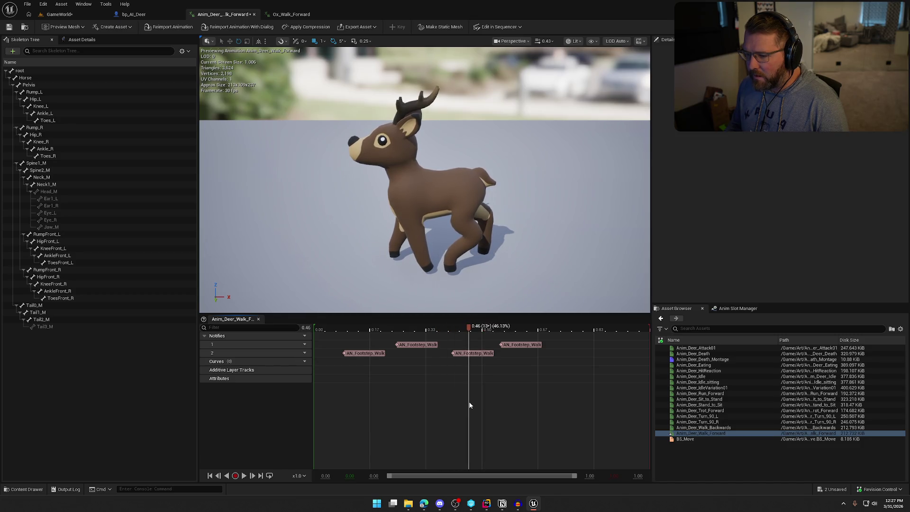
Step: Shift the track-2 footstep notify later, then save and check out Anim_Deer_Walk_Forward
{"action": "mouse_move", "coordinate": [477, 354]}
{"action": "left_mouse_down"}
{"action": "mouse_move", "coordinate": [490, 347]}
{"action": "mouse_move", "coordinate": [398, 333]}
{"action": "mouse_move", "coordinate": [324, 334]}
{"action": "mouse_move", "coordinate": [428, 339]}
{"action": "mouse_move", "coordinate": [493, 355]}
{"action": "mouse_move", "coordinate": [315, 356]}
{"action": "left_mouse_up"}
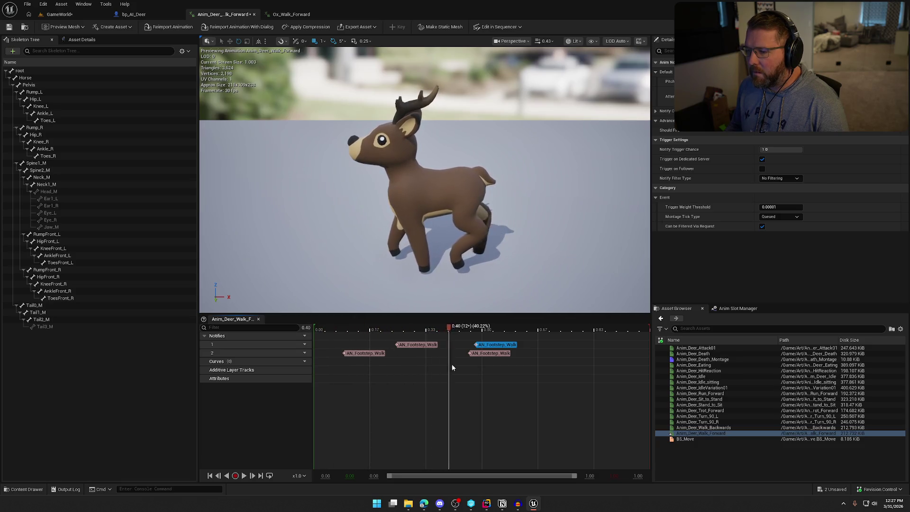
{"action": "mouse_move", "coordinate": [528, 372]}
{"action": "left_mouse_down"}
{"action": "mouse_move", "coordinate": [597, 378]}
{"action": "mouse_move", "coordinate": [317, 366]}
{"action": "mouse_move", "coordinate": [334, 373]}
{"action": "left_mouse_up"}
{"action": "left_click_drag", "start_coordinate": [398, 377], "coordinate": [492, 384]}
{"action": "left_click_drag", "start_coordinate": [632, 397], "coordinate": [313, 386]}
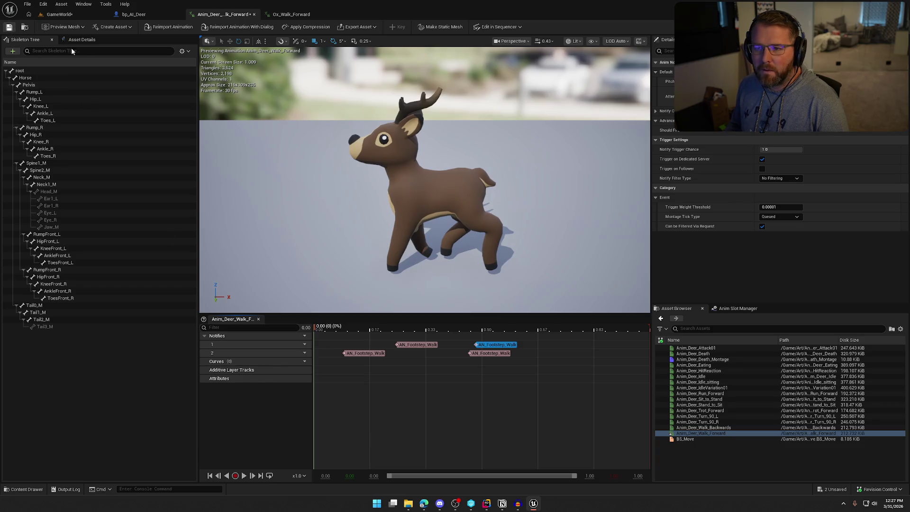
{"action": "key", "text": "ctrl+s"}
{"action": "left_click", "coordinate": [458, 332]}
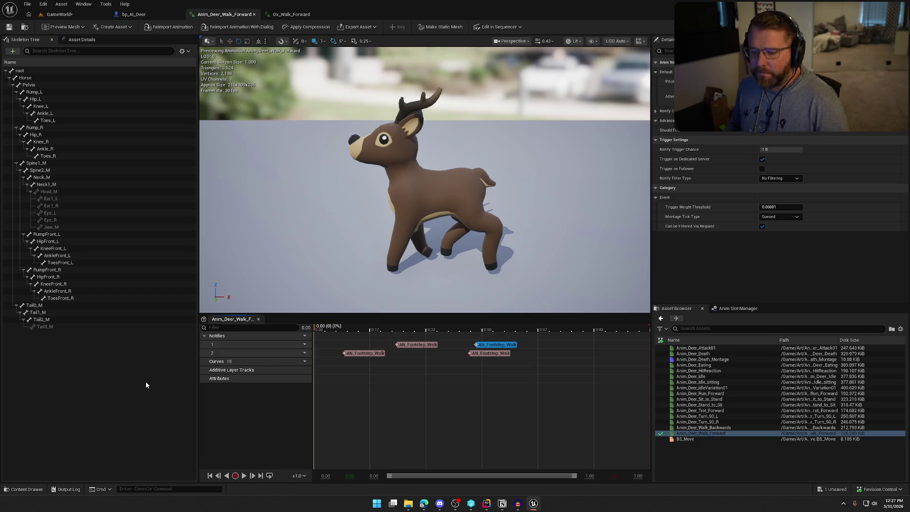
{"action": "key", "text": "ctrl+space"}
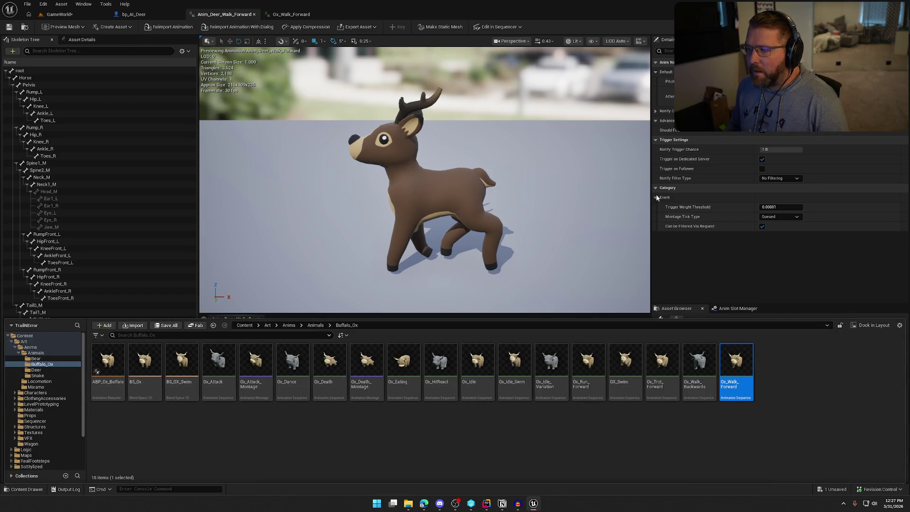
Step: Open Anim_Deer_Run_Forward via BS_Move and paste the footstep notifies onto its track
{"action": "left_click", "coordinate": [723, 253]}
{"action": "mouse_move", "coordinate": [732, 435]}
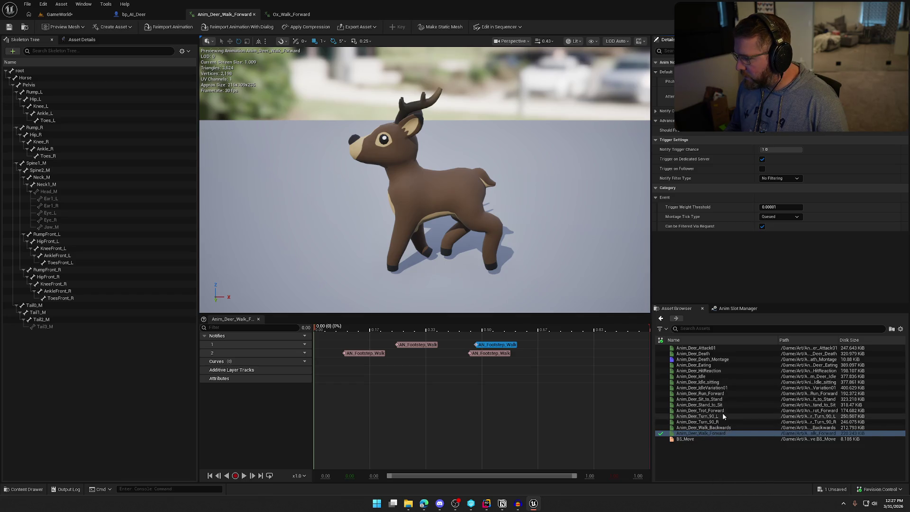
{"action": "double_click", "coordinate": [685, 438]}
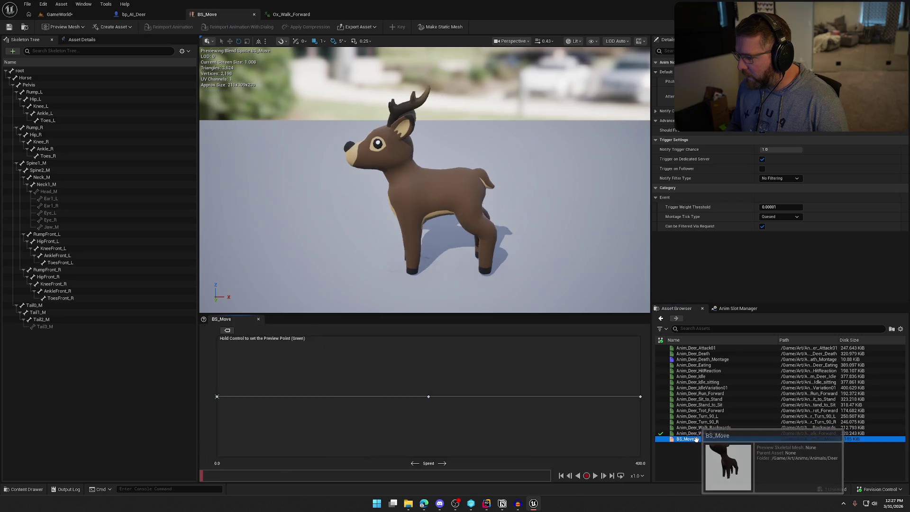
{"action": "mouse_move", "coordinate": [640, 395]}
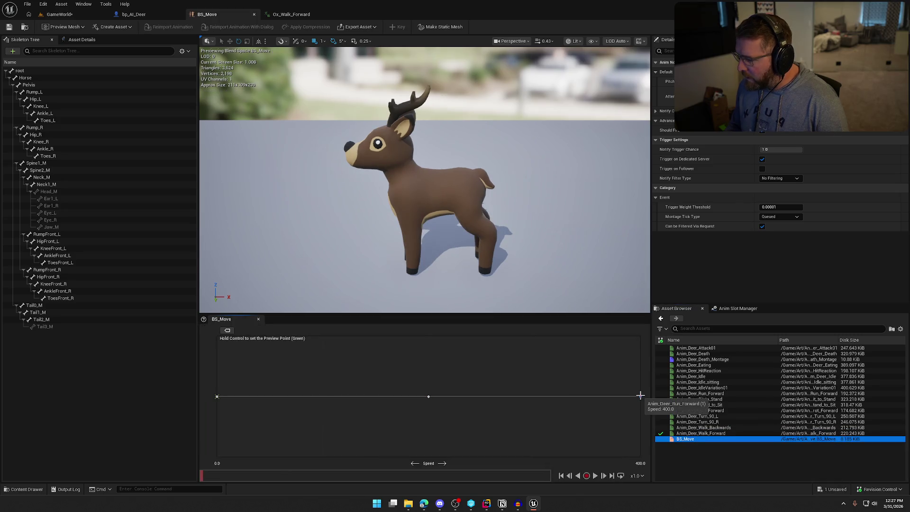
{"action": "double_click", "coordinate": [721, 395]}
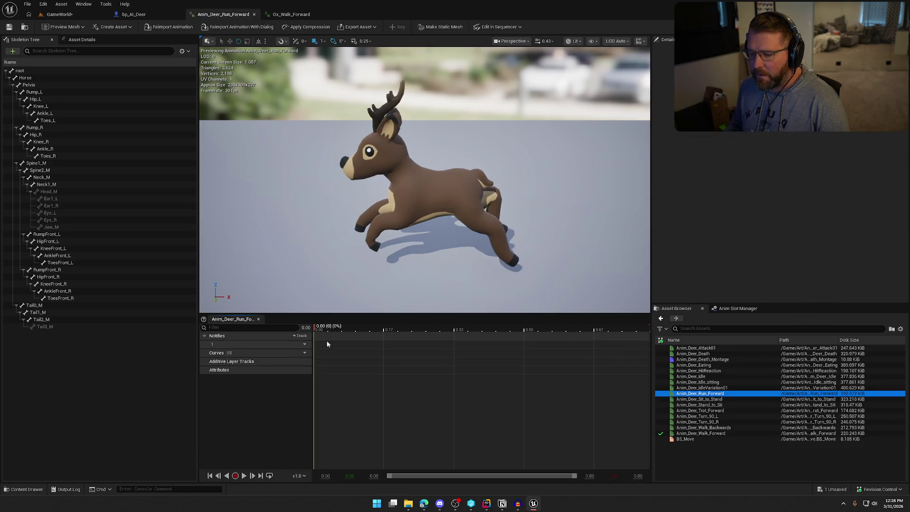
{"action": "left_click", "coordinate": [344, 346]}
{"action": "key", "text": "ctrl+v"}
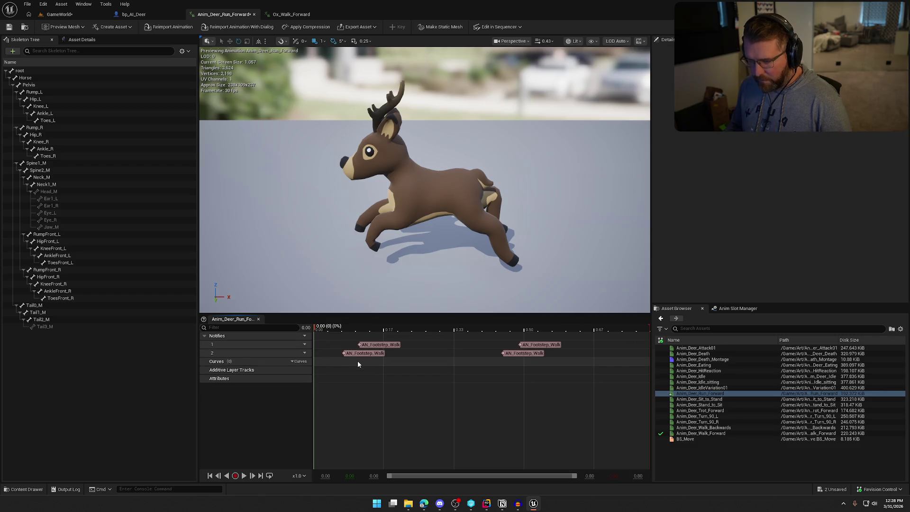
Step: Scrub the run to about 0.34 and shift a track-2 footstep notify later
{"action": "left_click_drag", "start_coordinate": [334, 329], "coordinate": [423, 348]}
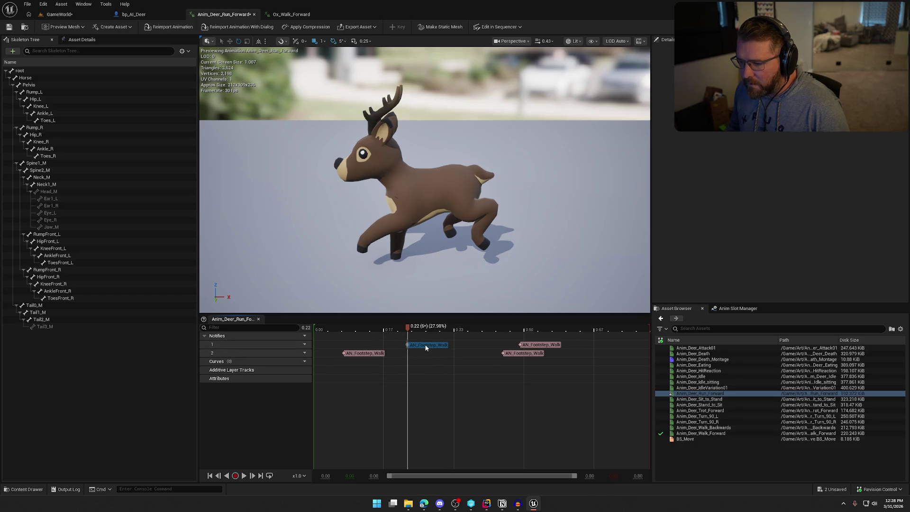
{"action": "left_click", "coordinate": [400, 379]}
{"action": "left_click_drag", "start_coordinate": [401, 380], "coordinate": [463, 379]}
{"action": "left_click_drag", "start_coordinate": [359, 354], "coordinate": [428, 361]}
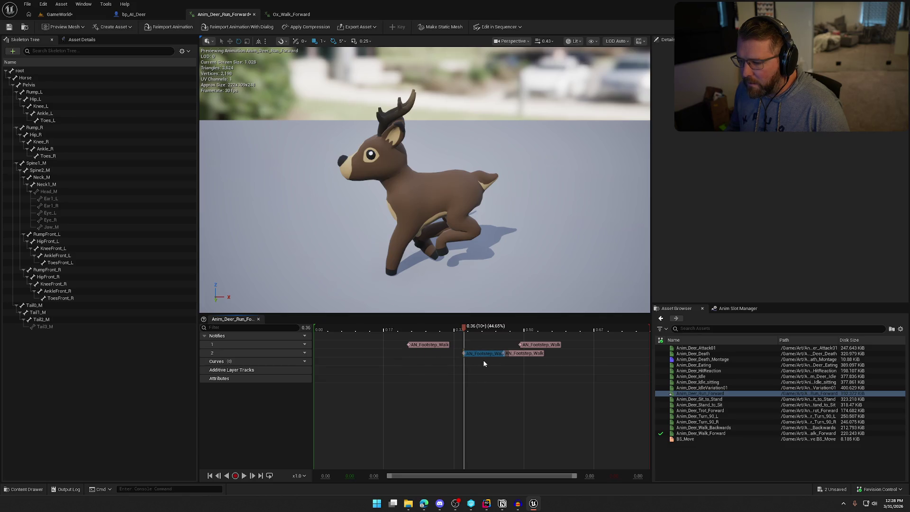
Step: Move the second track-2 notify to the footfall near 0.47, dismiss Check Out, return to GameWorld
{"action": "mouse_move", "coordinate": [473, 375]}
{"action": "left_mouse_down"}
{"action": "mouse_move", "coordinate": [512, 379]}
{"action": "mouse_move", "coordinate": [376, 369]}
{"action": "mouse_move", "coordinate": [511, 400]}
{"action": "left_mouse_up"}
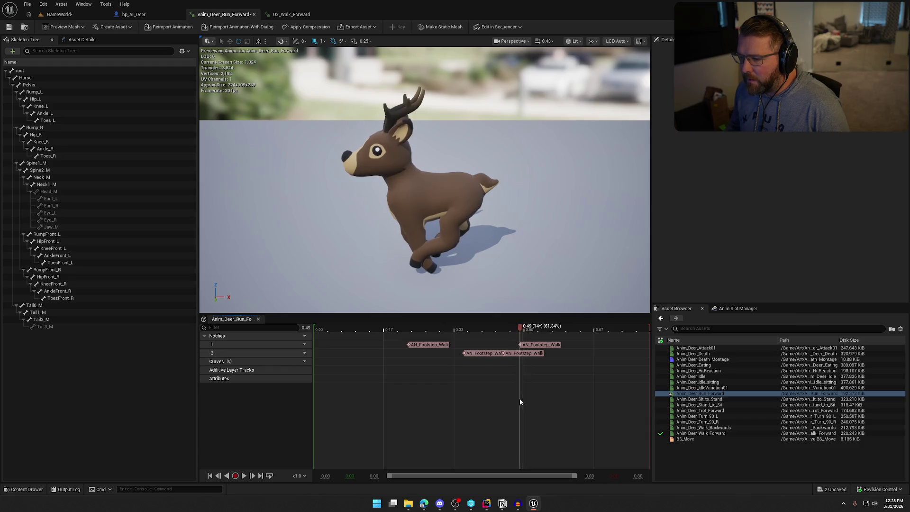
{"action": "left_click_drag", "start_coordinate": [521, 401], "coordinate": [532, 403]}
{"action": "left_click_drag", "start_coordinate": [543, 406], "coordinate": [549, 406]}
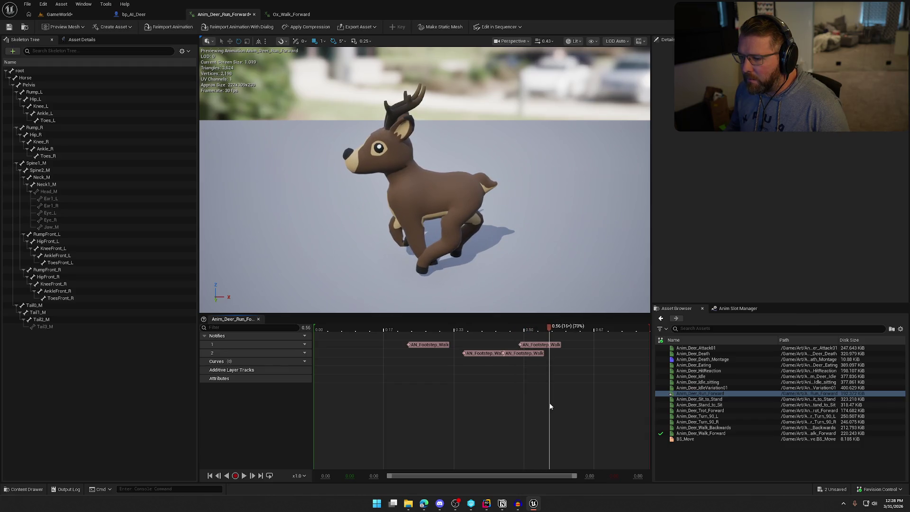
{"action": "mouse_move", "coordinate": [521, 353]}
{"action": "left_mouse_down"}
{"action": "mouse_move", "coordinate": [568, 356]}
{"action": "mouse_move", "coordinate": [471, 331]}
{"action": "mouse_move", "coordinate": [601, 332]}
{"action": "mouse_move", "coordinate": [655, 346]}
{"action": "mouse_move", "coordinate": [291, 331]}
{"action": "mouse_move", "coordinate": [481, 341]}
{"action": "mouse_move", "coordinate": [638, 365]}
{"action": "mouse_move", "coordinate": [290, 349]}
{"action": "left_mouse_up"}
{"action": "left_click", "coordinate": [460, 353]}
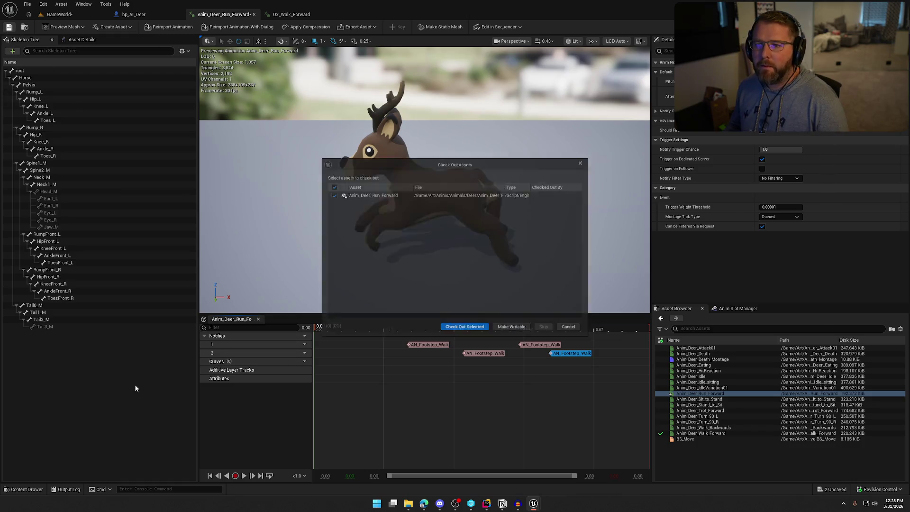
{"action": "left_click", "coordinate": [451, 334]}
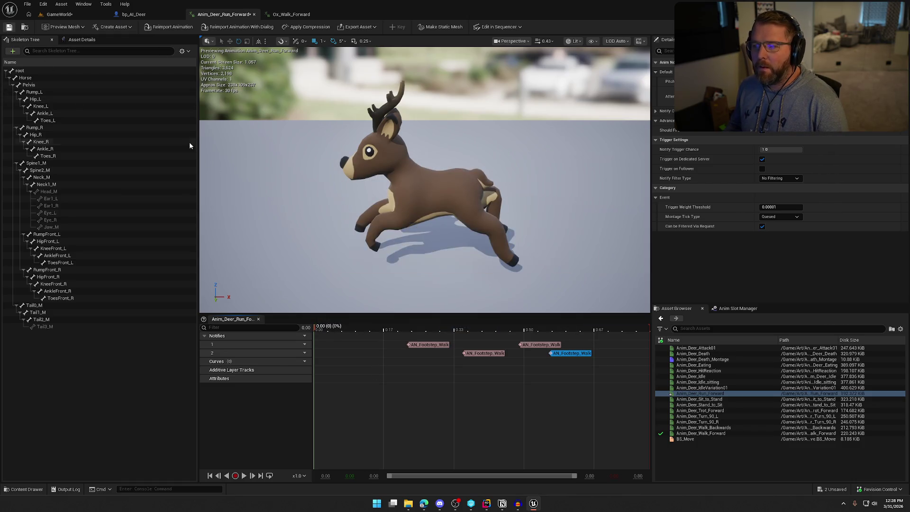
{"action": "left_click", "coordinate": [59, 14]}
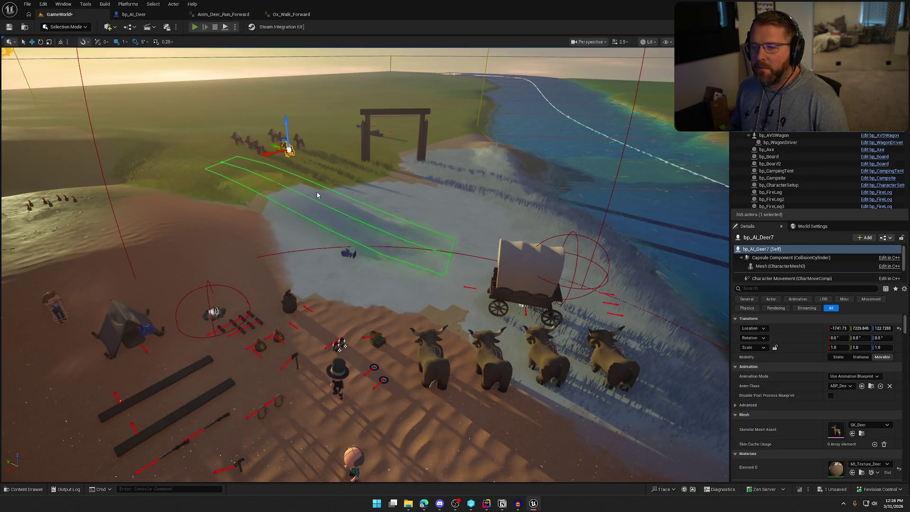
{"action": "key", "text": "alt+p"}
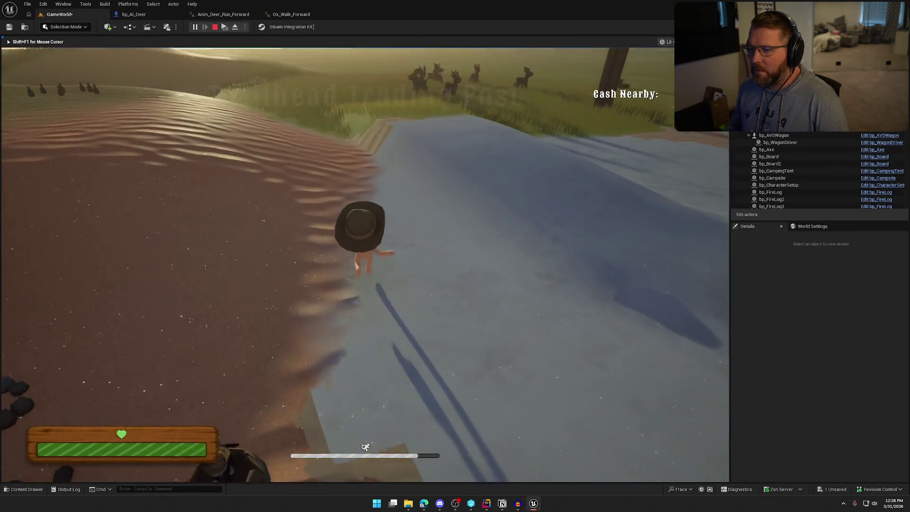
{"action": "key", "text": "w"}
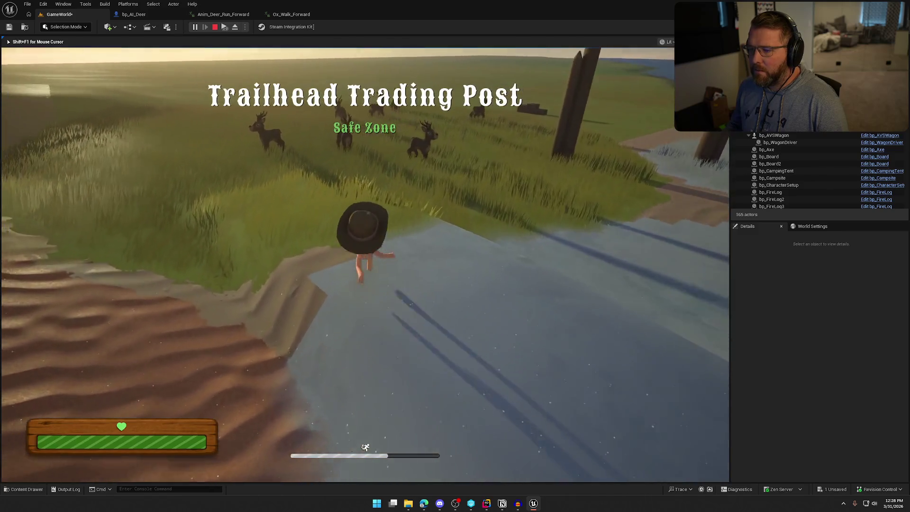
{"action": "key", "text": "w"}
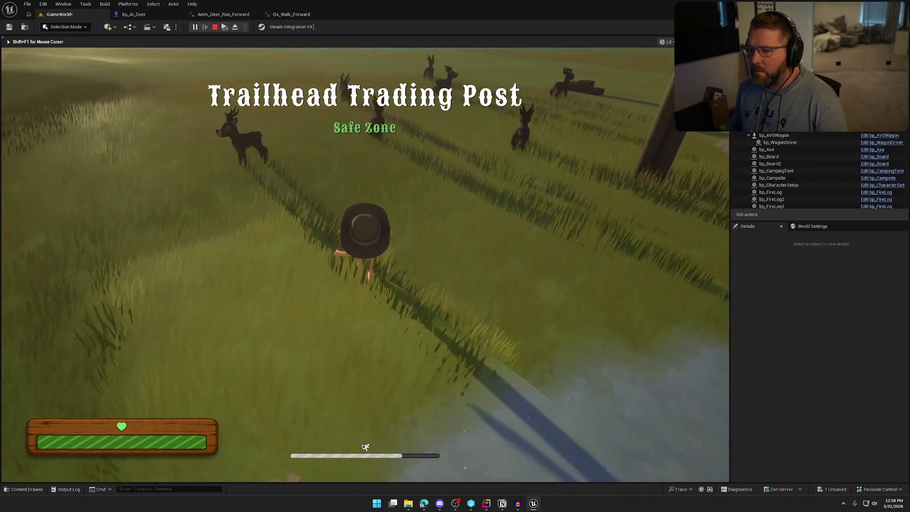
{"action": "key", "text": "w"}
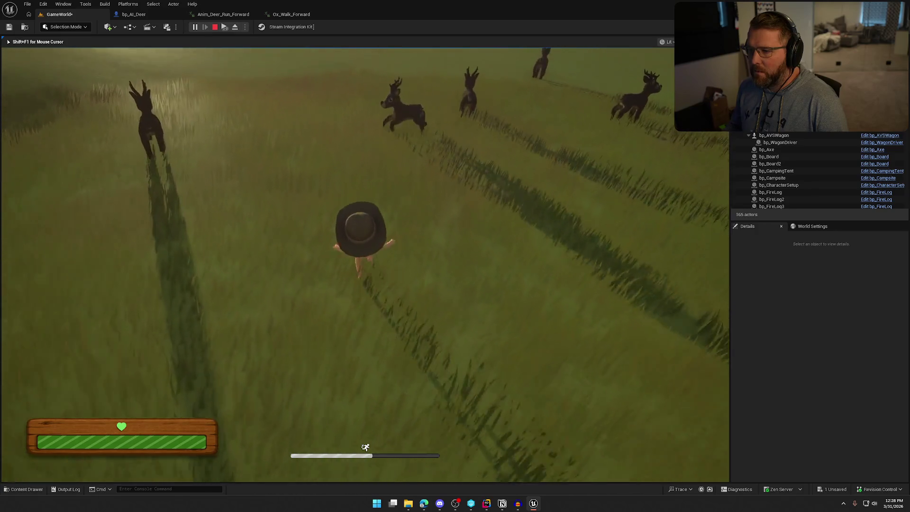
{"action": "key", "text": "w"}
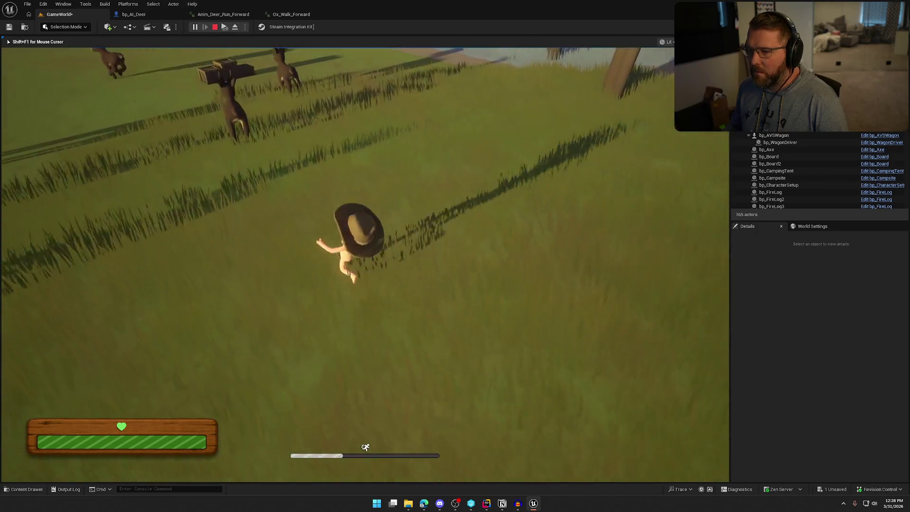
{"action": "key", "text": "w"}
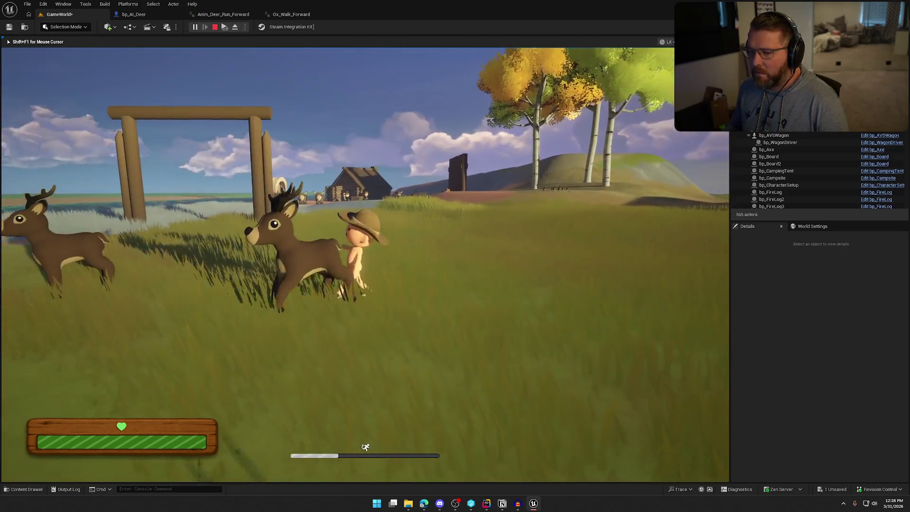
{"action": "key", "text": "w"}
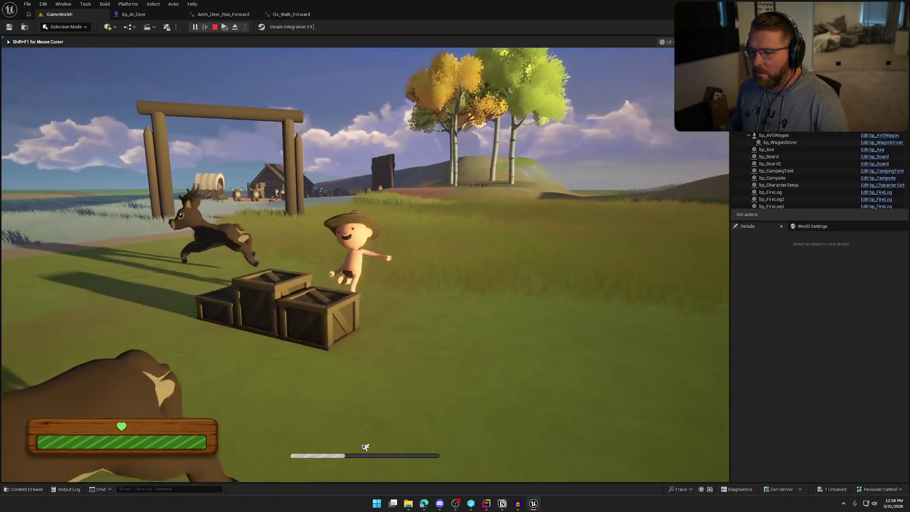
{"action": "key", "text": "w"}
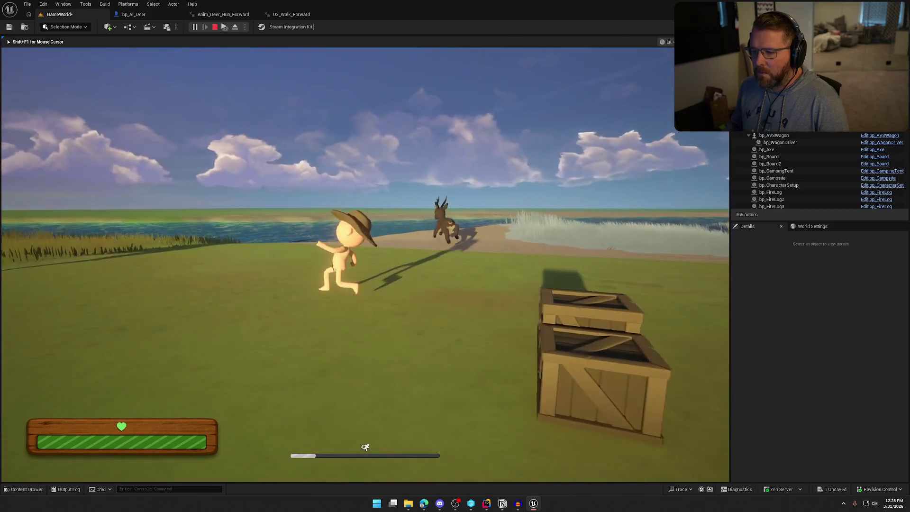
{"action": "key", "text": "w"}
{"action": "key", "text": "w"}
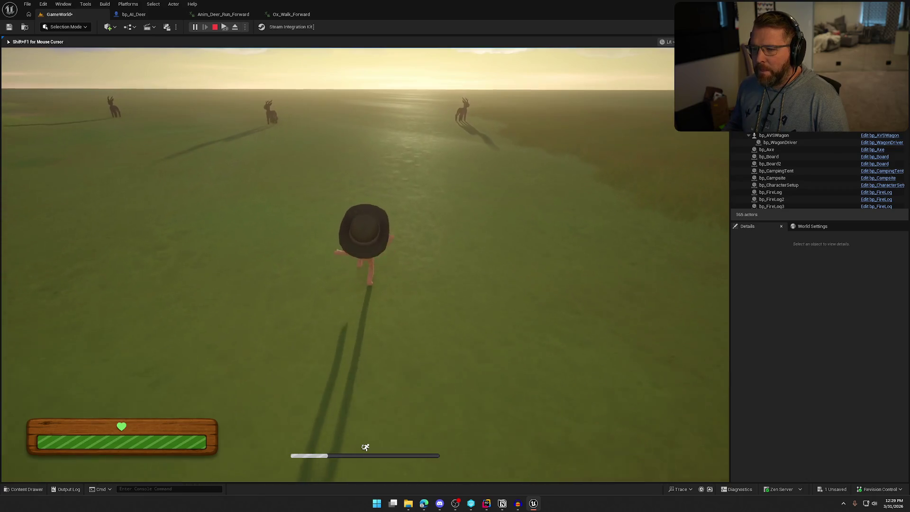
{"action": "key", "text": "w"}
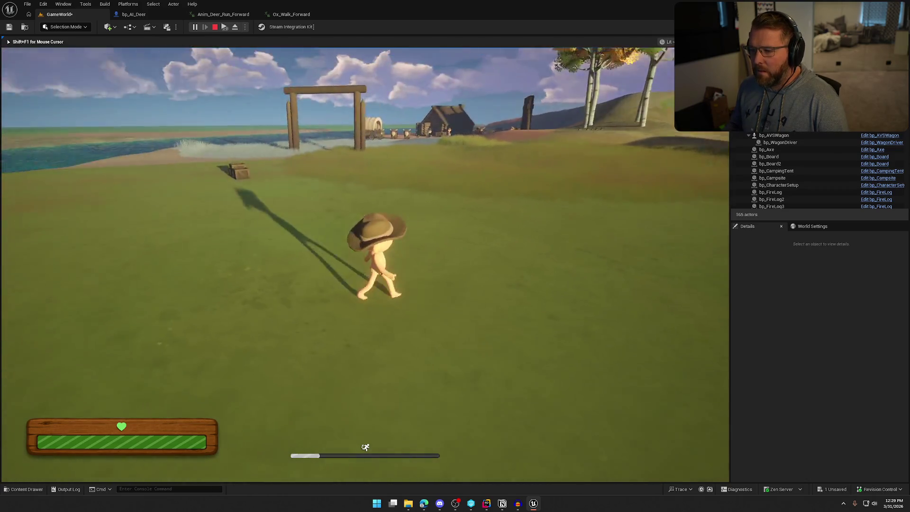
{"action": "key", "text": "s"}
{"action": "key", "text": "s"}
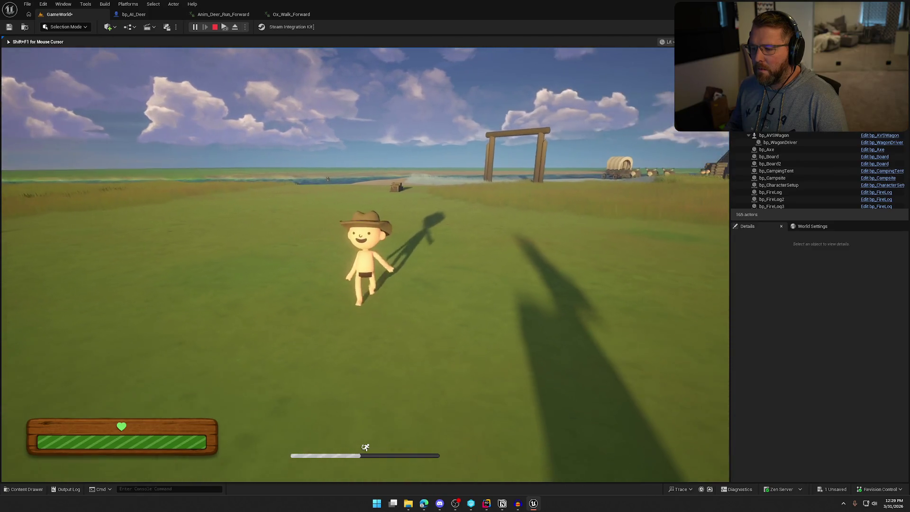
{"action": "key", "text": "s"}
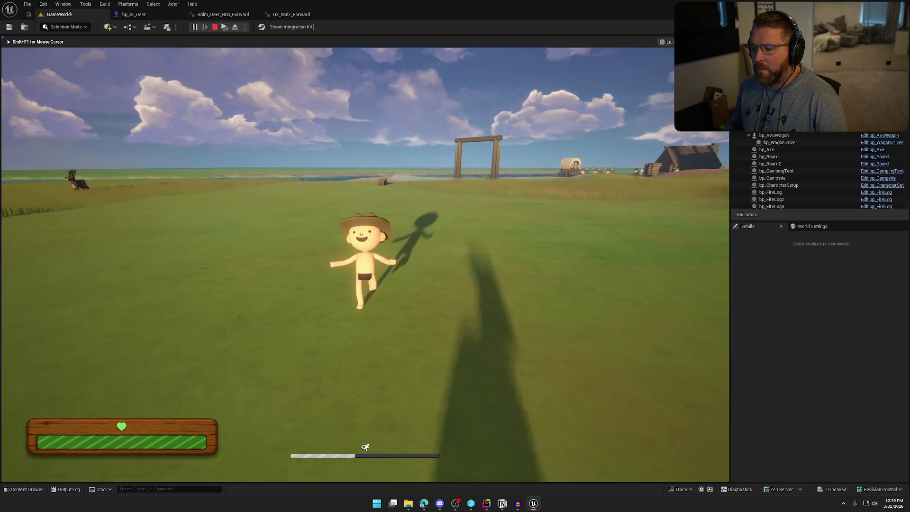
{"action": "key", "text": "shift+d"}
{"action": "key", "text": "w"}
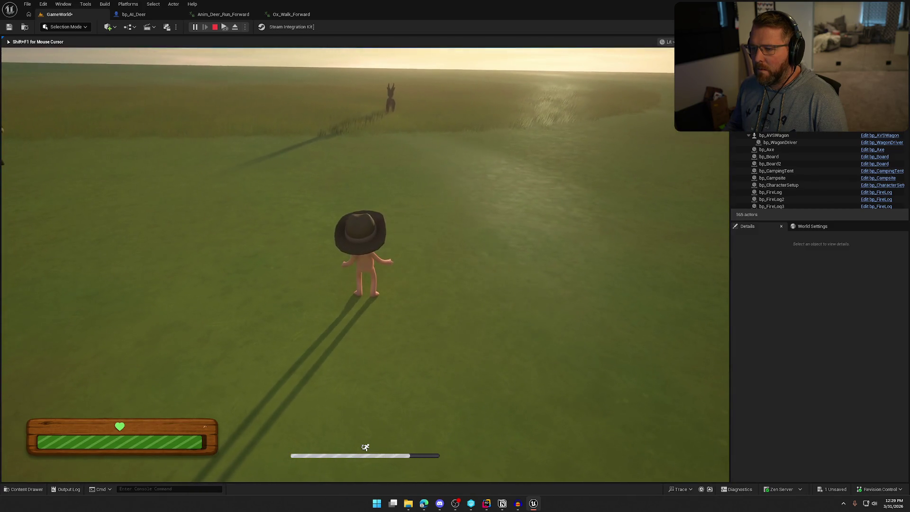
{"action": "key", "text": "d"}
{"action": "key", "text": "shift+a"}
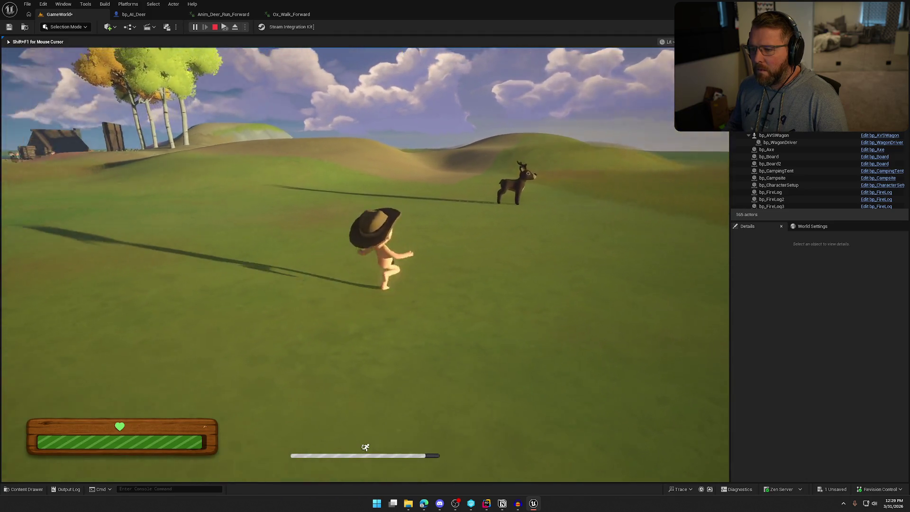
{"action": "key", "text": "a"}
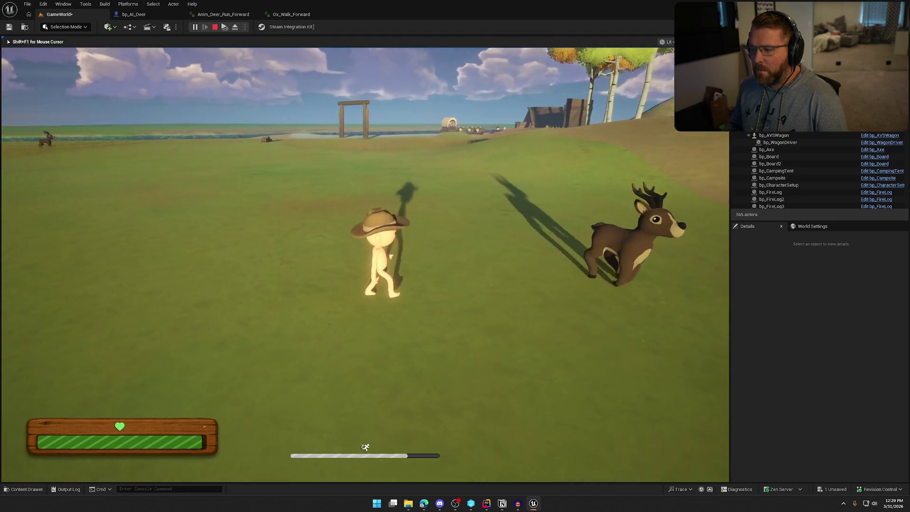
{"action": "key", "text": "w"}
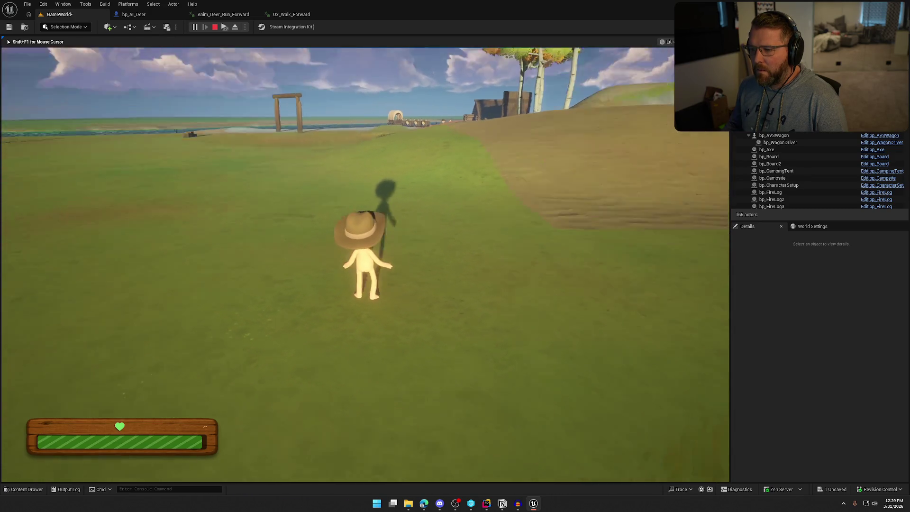
{"action": "key", "text": "shift+F1"}
{"action": "key", "text": "Escape"}
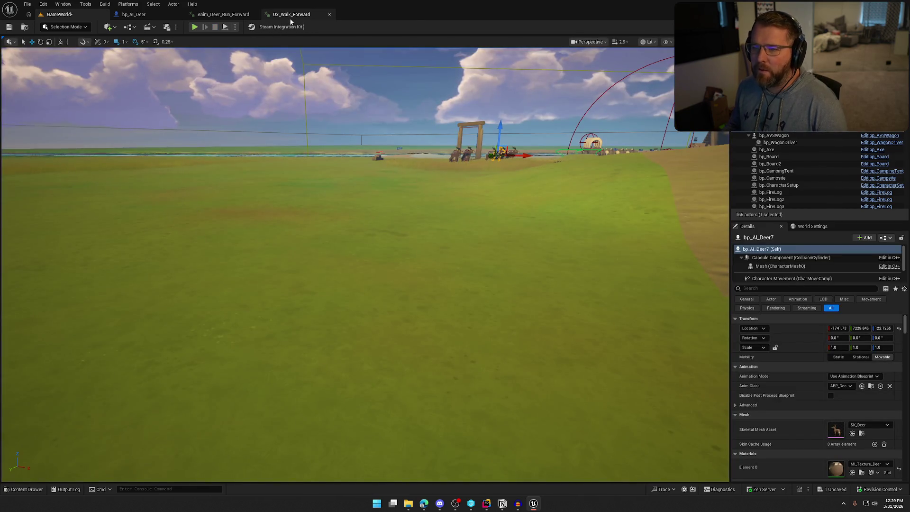
Step: Close the Ox_Walk_Forward, Anim_Deer_Run_Forward and bp_AI_Deer editor tabs
{"action": "left_click", "coordinate": [329, 14]}
{"action": "left_click", "coordinate": [251, 15]}
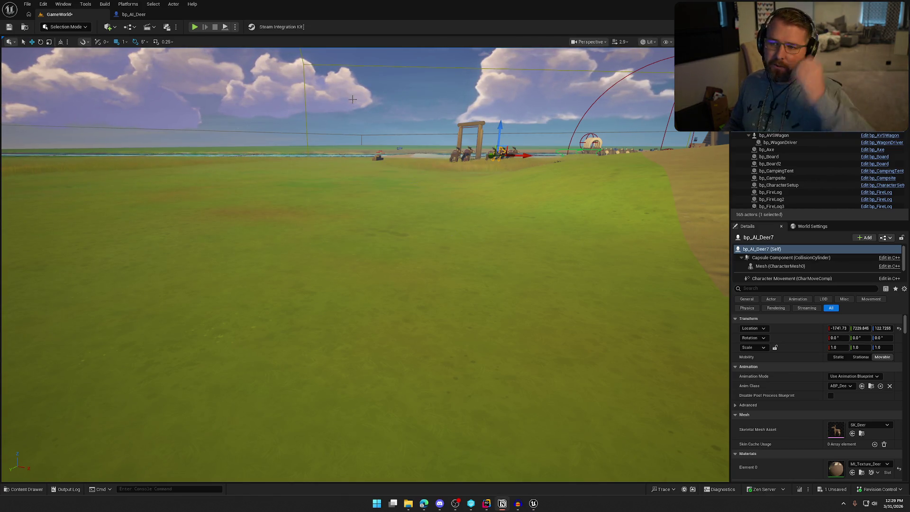
{"action": "middle_click", "coordinate": [156, 15]}
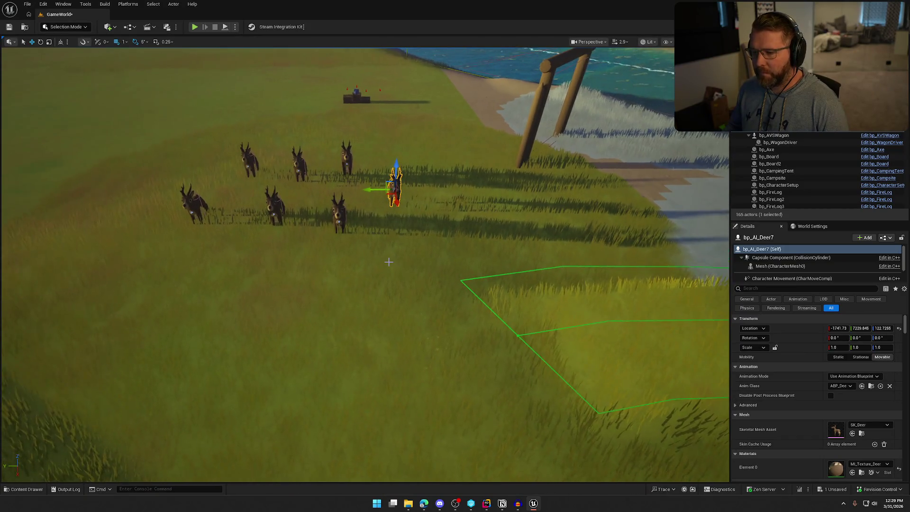
{"action": "key", "text": "Escape"}
Step: Drag bp_AI_Buffalo and bp_BuffaloPackManager into the level and add a Buffalos array element
{"action": "key", "text": "ctrl+space"}
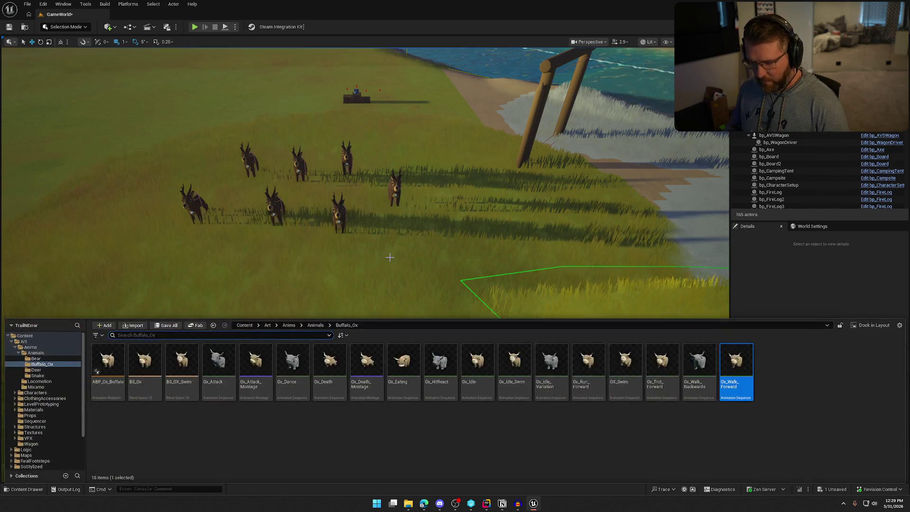
{"action": "left_click", "coordinate": [396, 190]}
{"action": "key", "text": "ctrl+b"}
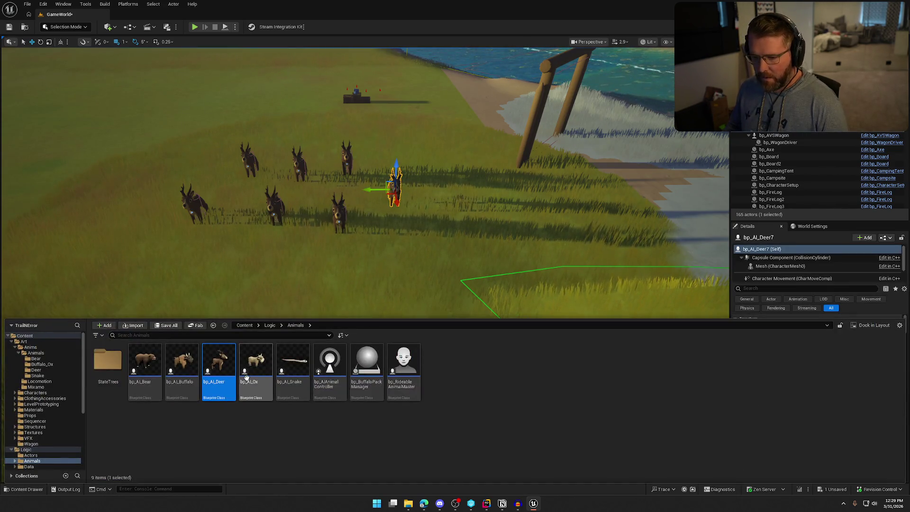
{"action": "mouse_move", "coordinate": [182, 362]}
{"action": "left_mouse_down"}
{"action": "mouse_move", "coordinate": [261, 258]}
{"action": "mouse_move", "coordinate": [252, 260]}
{"action": "left_mouse_up"}
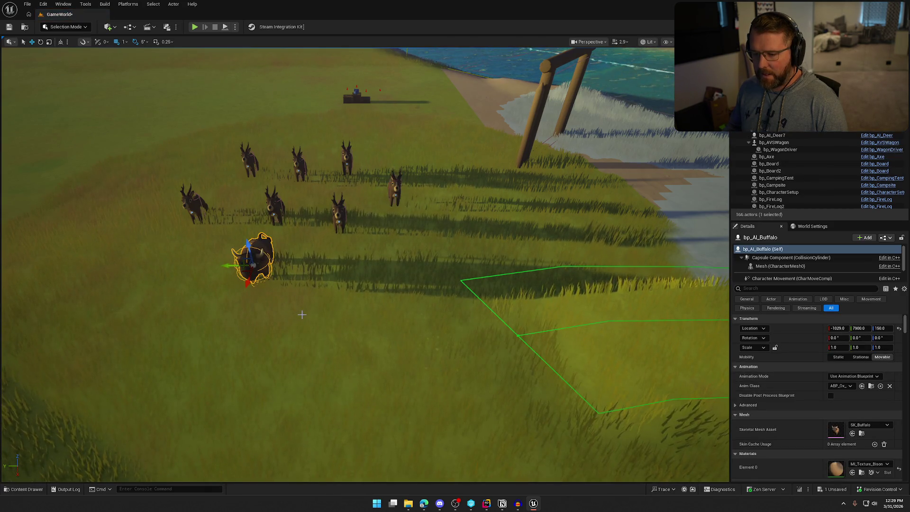
{"action": "key", "text": "ctrl+b"}
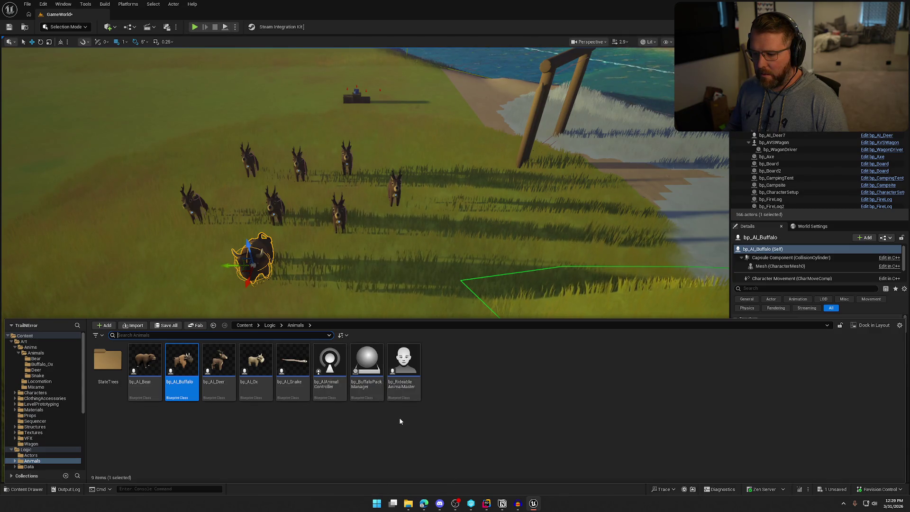
{"action": "mouse_move", "coordinate": [370, 372]}
{"action": "left_mouse_down"}
{"action": "mouse_move", "coordinate": [205, 298]}
{"action": "mouse_move", "coordinate": [179, 302]}
{"action": "mouse_move", "coordinate": [145, 198]}
{"action": "left_mouse_up"}
{"action": "left_click_drag", "start_coordinate": [371, 315], "coordinate": [572, 348]}
{"action": "left_click", "coordinate": [875, 367]}
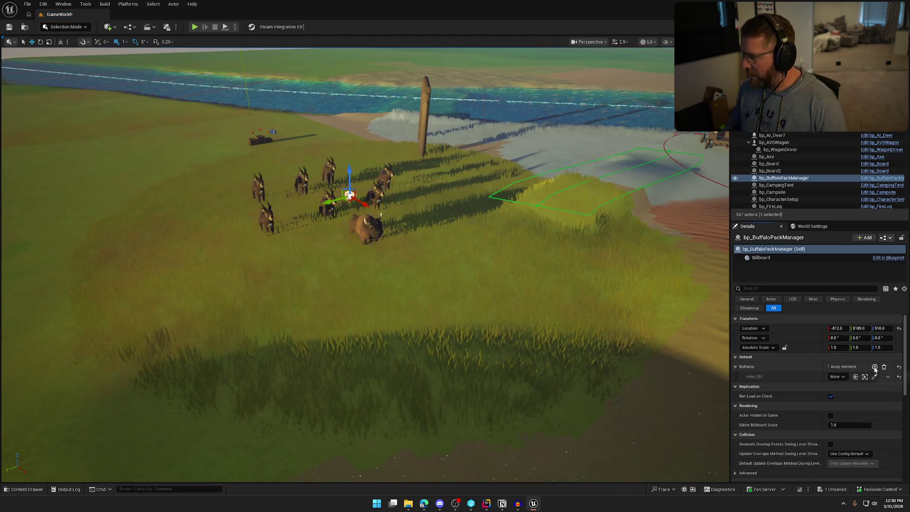
Step: Assign buffalo to the pack manager's Buffalos array, adding a second slot
{"action": "left_click", "coordinate": [875, 376]}
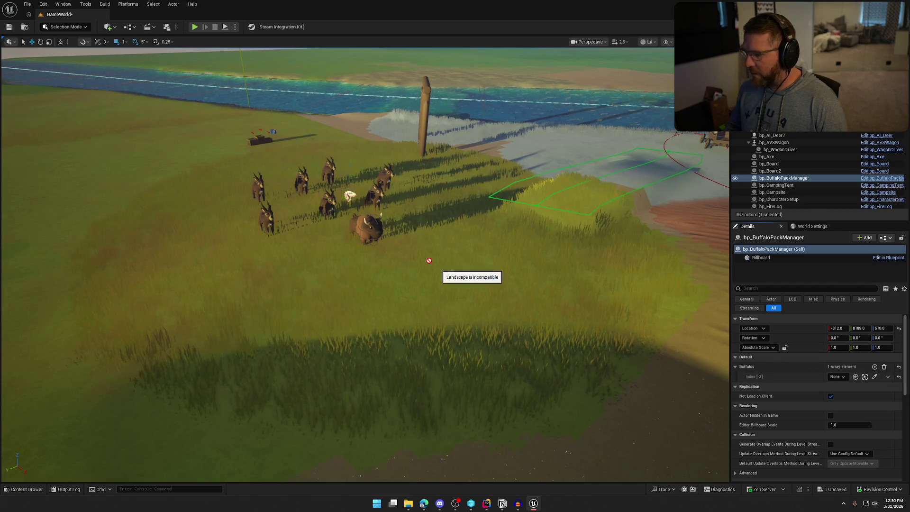
{"action": "left_click", "coordinate": [361, 226]}
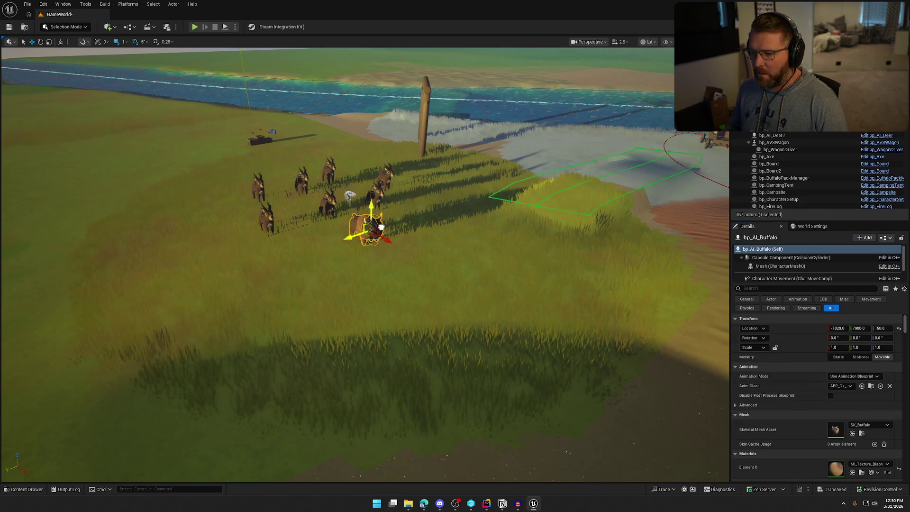
{"action": "key", "text": "f"}
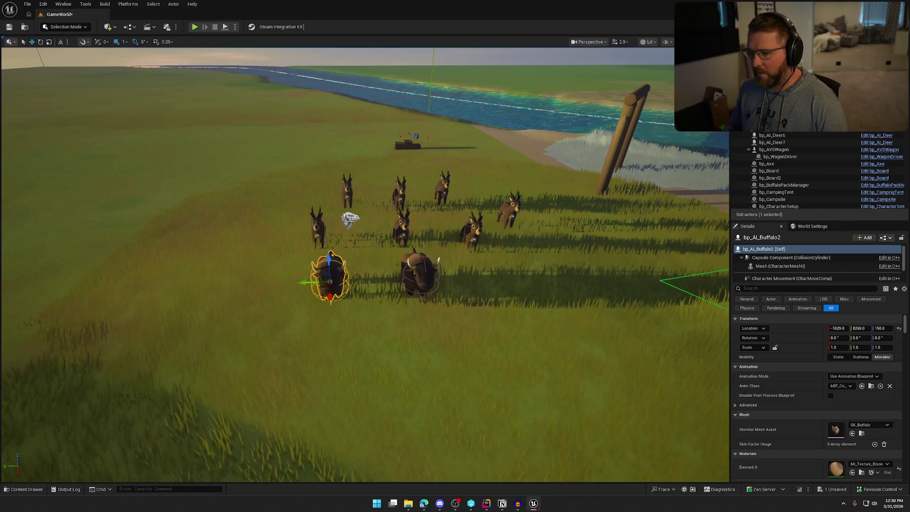
{"action": "left_click", "coordinate": [349, 218]}
{"action": "left_click", "coordinate": [874, 367]}
{"action": "left_click", "coordinate": [874, 387]}
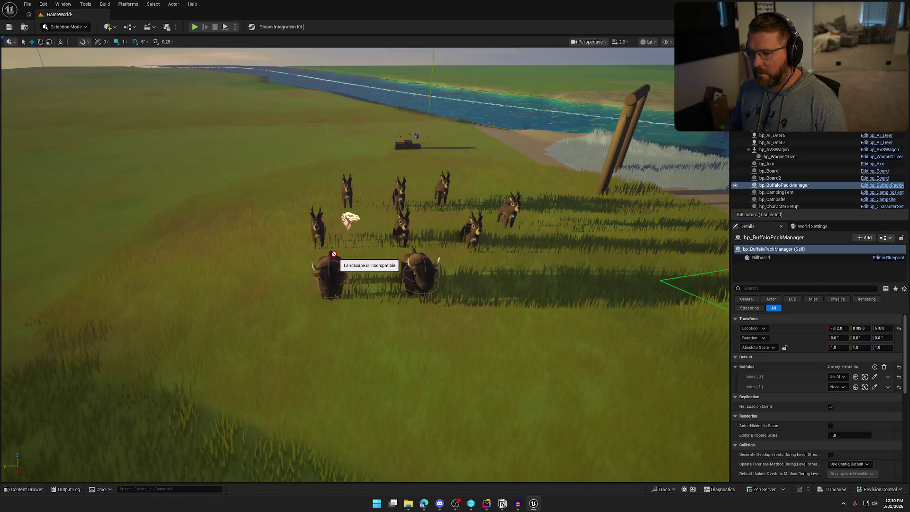
Step: Filter Details by 'pack' and set both buffalos' Pack Manager to bp_BuffaloPackManager
{"action": "left_click", "coordinate": [327, 272]}
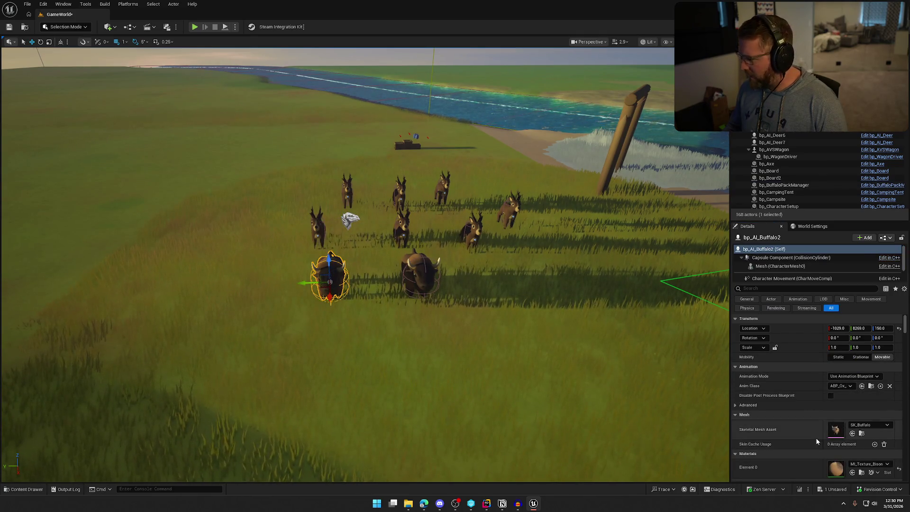
{"action": "scroll", "coordinate": [812, 439], "scroll_direction": "down", "scroll_amount": 5}
{"action": "scroll", "coordinate": [803, 439], "scroll_direction": "down", "scroll_amount": 8}
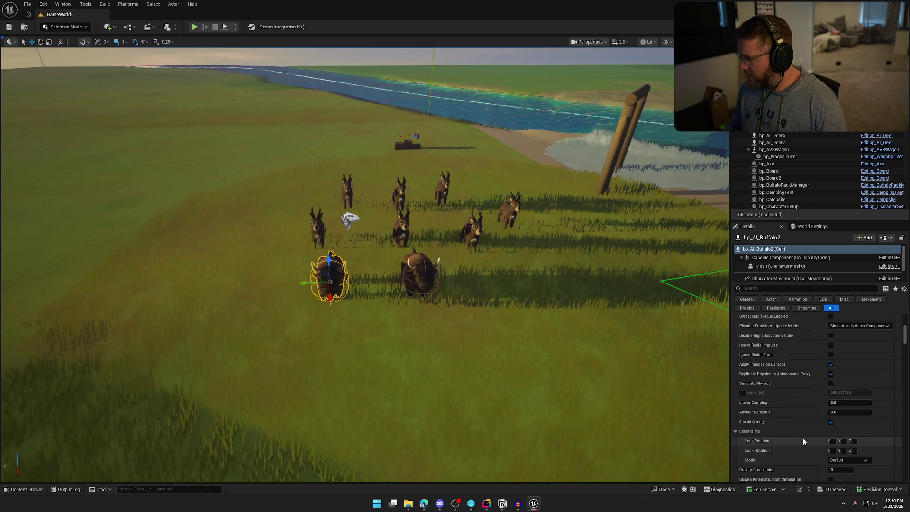
{"action": "scroll", "coordinate": [803, 439], "scroll_direction": "down", "scroll_amount": 10}
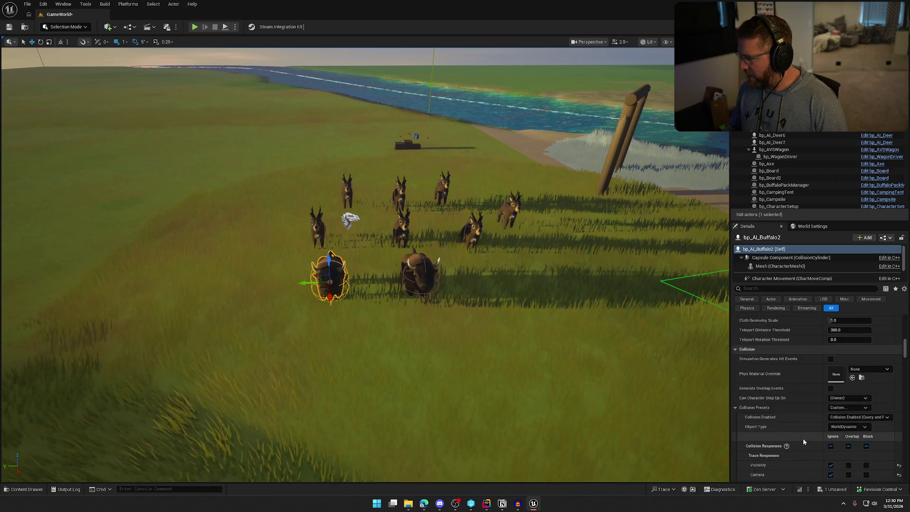
{"action": "scroll", "coordinate": [802, 438], "scroll_direction": "down", "scroll_amount": 10}
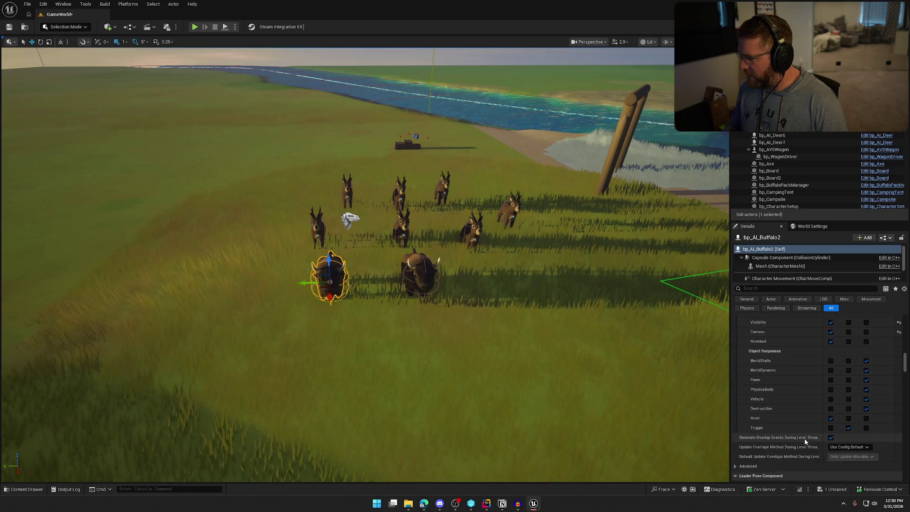
{"action": "scroll", "coordinate": [803, 441], "scroll_direction": "down", "scroll_amount": 3}
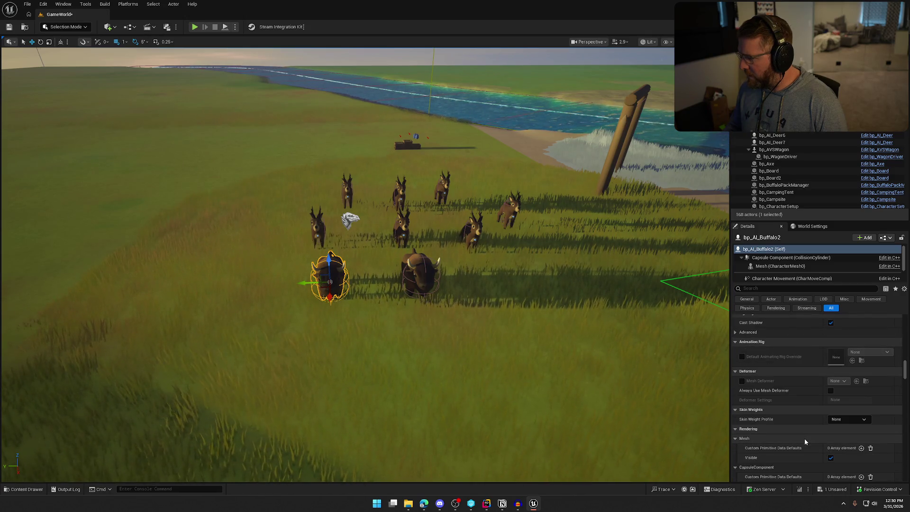
{"action": "left_click", "coordinate": [757, 290]}
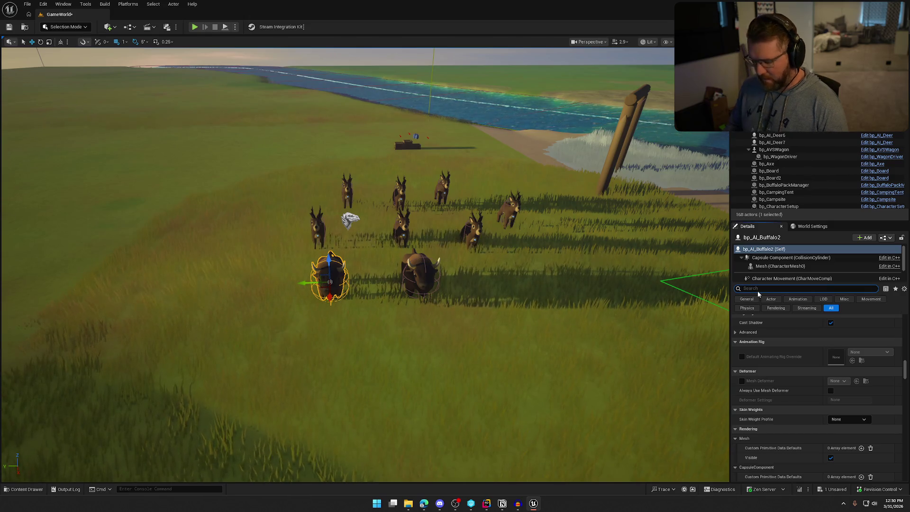
{"action": "type", "text": "pepack"}
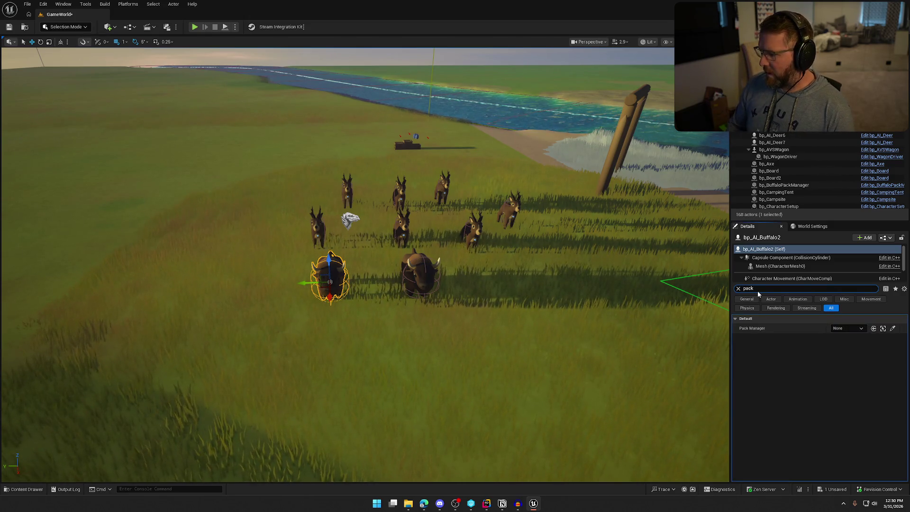
{"action": "left_click", "coordinate": [419, 278], "text": "ctrl"}
{"action": "left_click", "coordinate": [856, 287]}
{"action": "left_click", "coordinate": [828, 374]}
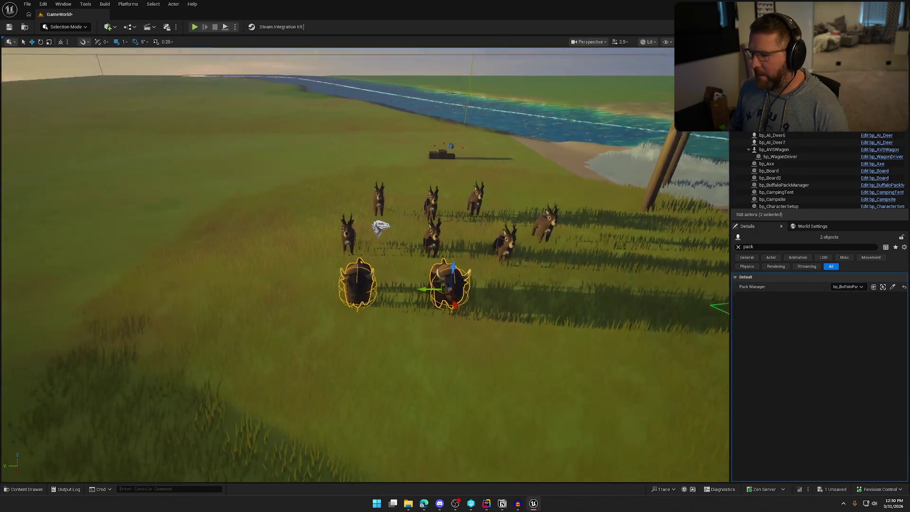
Step: Clear the filter, deselect the buffalo, and check out and save the level
{"action": "left_click", "coordinate": [737, 247]}
{"action": "left_click", "coordinate": [583, 299]}
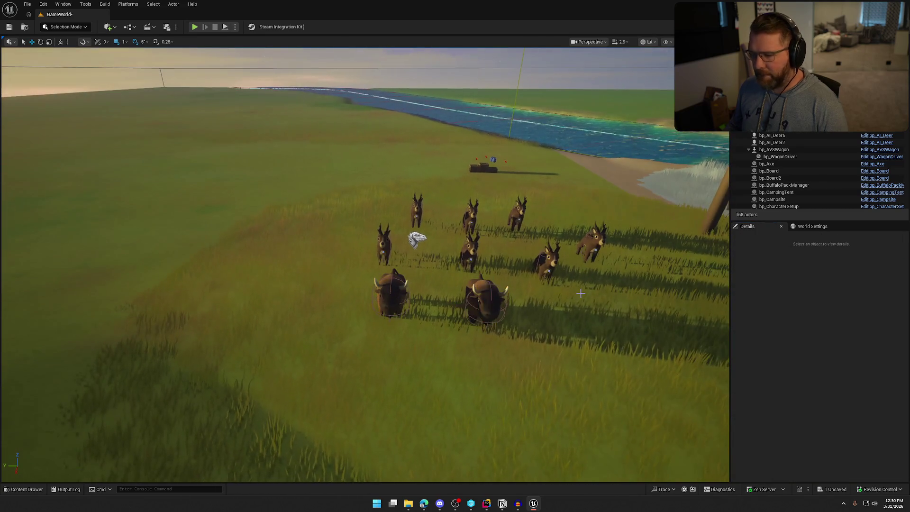
{"action": "left_click", "coordinate": [465, 331]}
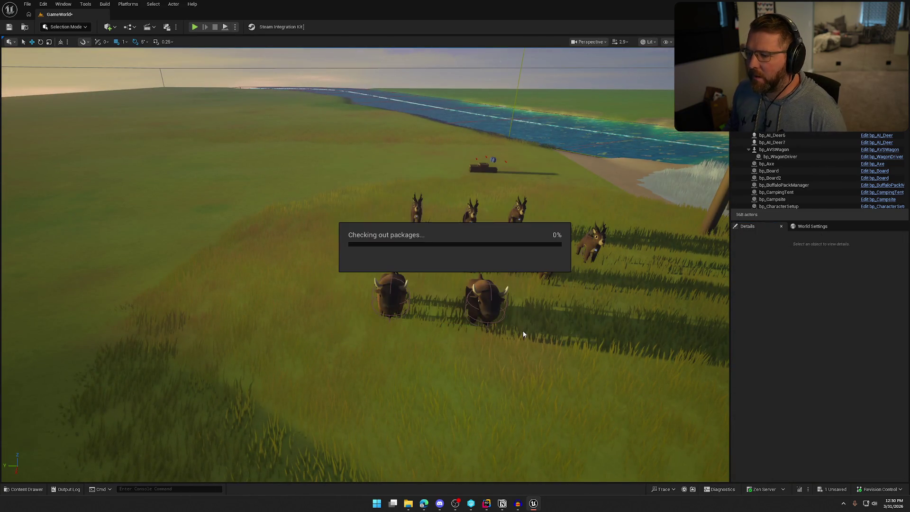
{"action": "scroll", "coordinate": [528, 310], "scroll_direction": "up", "scroll_amount": 5}
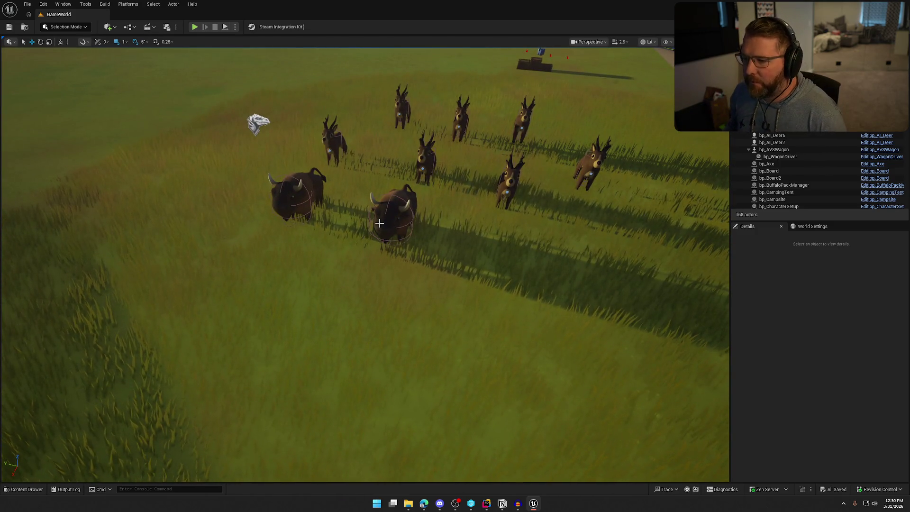
Step: Open Ox_Attack from Buffalo_Ox, orbit to a side view, and pause the preview
{"action": "key", "text": "ctrl+space"}
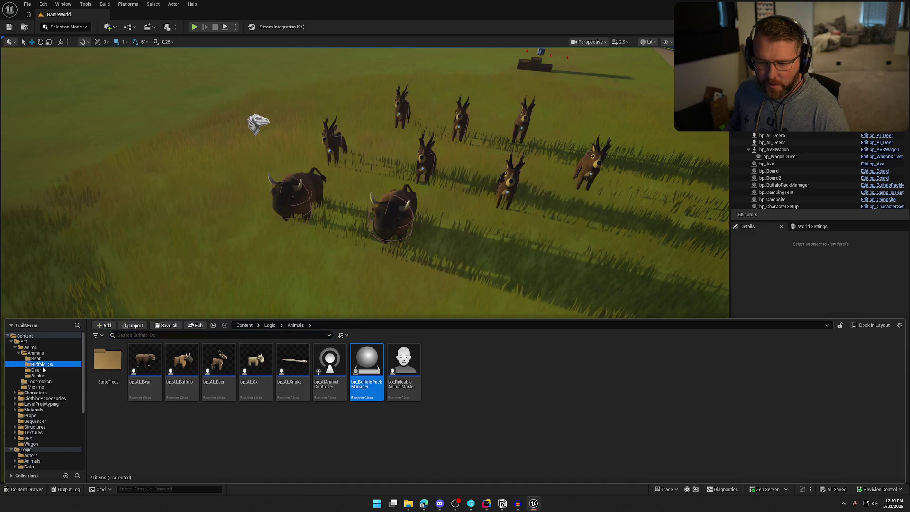
{"action": "left_click", "coordinate": [42, 364]}
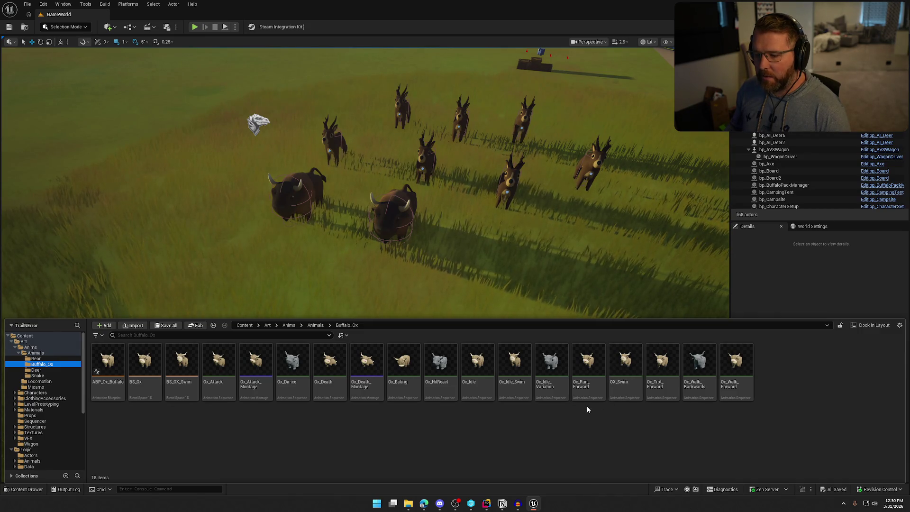
{"action": "left_click", "coordinate": [218, 370]}
{"action": "double_click", "coordinate": [219, 369]}
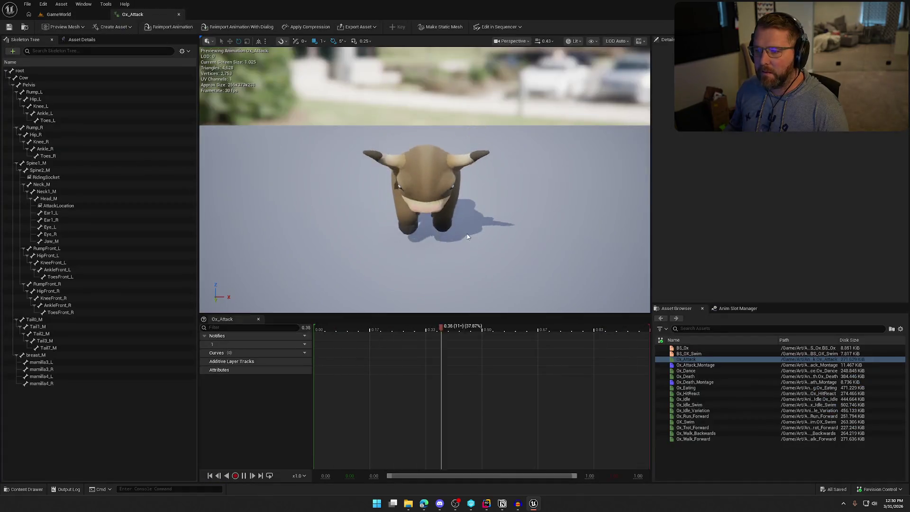
{"action": "left_click_drag", "start_coordinate": [466, 236], "coordinate": [466, 236]}
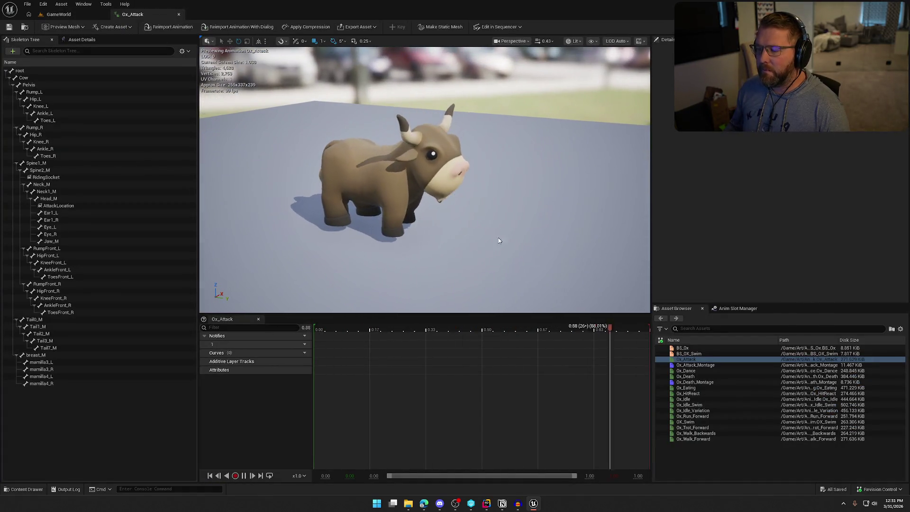
{"action": "left_click", "coordinate": [244, 476]}
{"action": "mouse_move", "coordinate": [424, 504]}
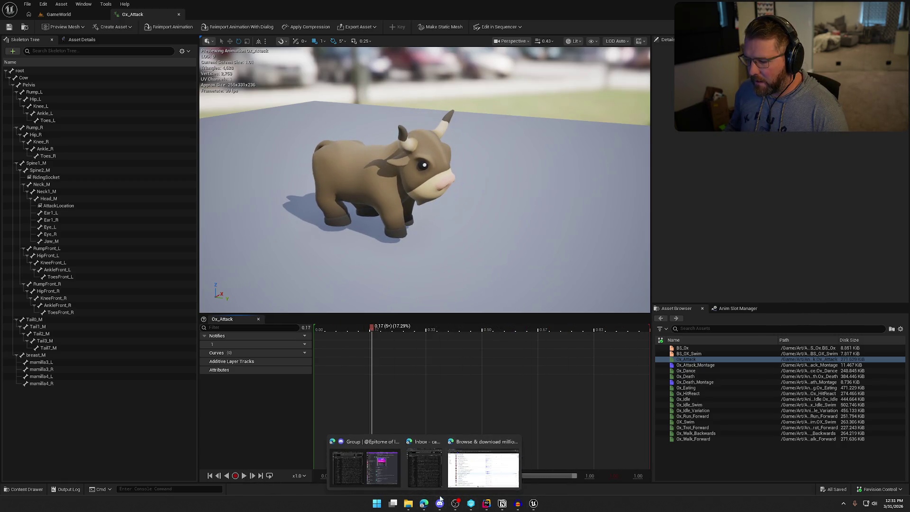
{"action": "left_click", "coordinate": [369, 467]}
Step: Search Splice for 'headbutt' and audition the result
{"action": "scroll", "coordinate": [274, 232], "scroll_direction": "up", "scroll_amount": 10}
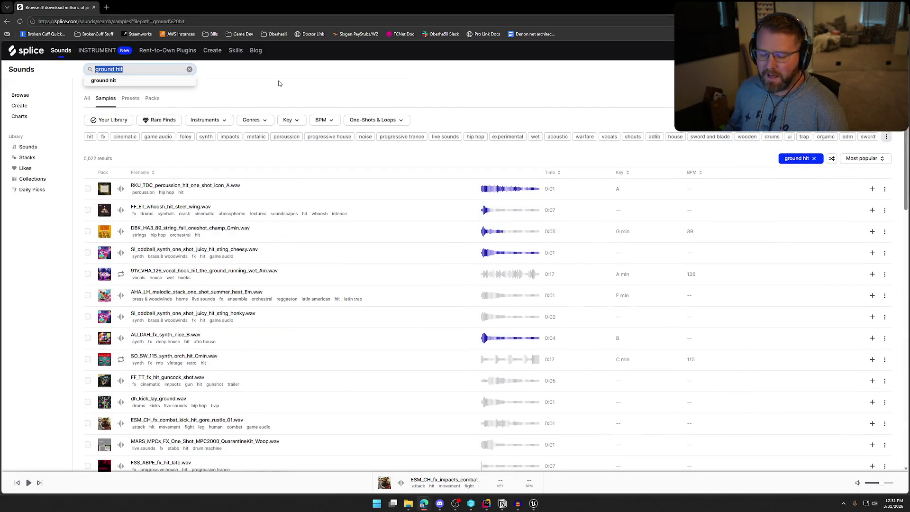
{"action": "type", "text": "adbutt"}
{"action": "key", "text": "Return"}
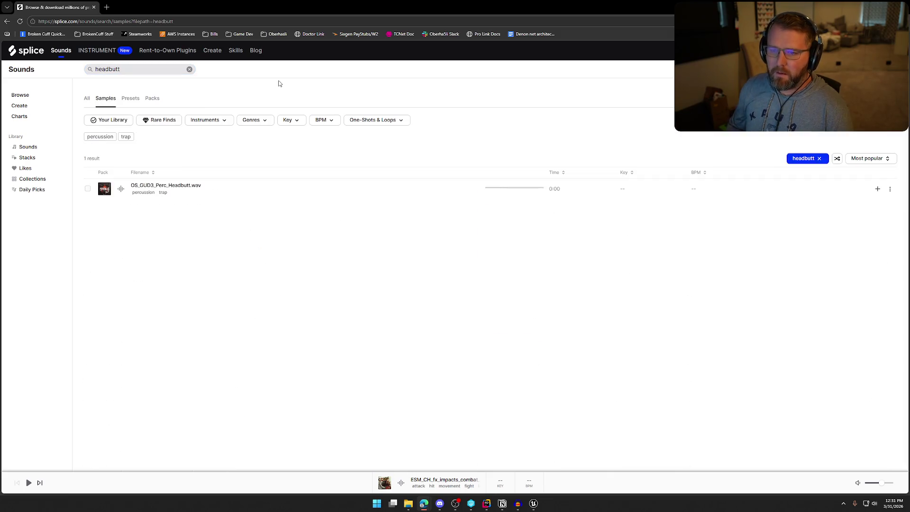
{"action": "left_click", "coordinate": [121, 189]}
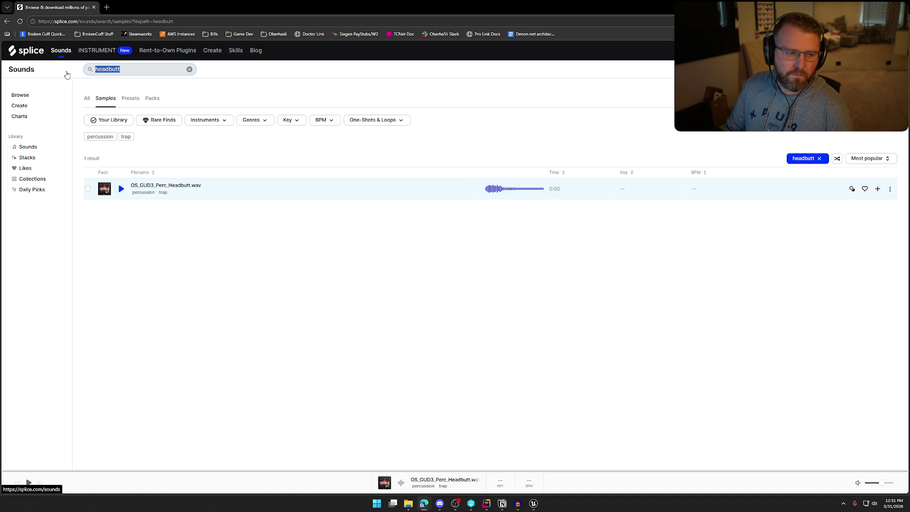
Step: Search 'smack' and audition five samples: 909 snare, drums, clap, kick and snare
{"action": "type", "text": "smack"}
{"action": "key", "text": "Return"}
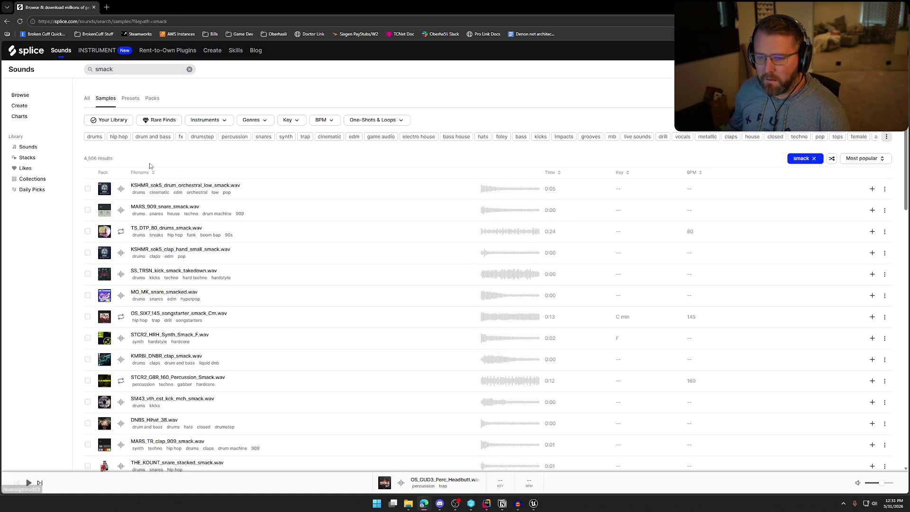
{"action": "left_click", "coordinate": [122, 214]}
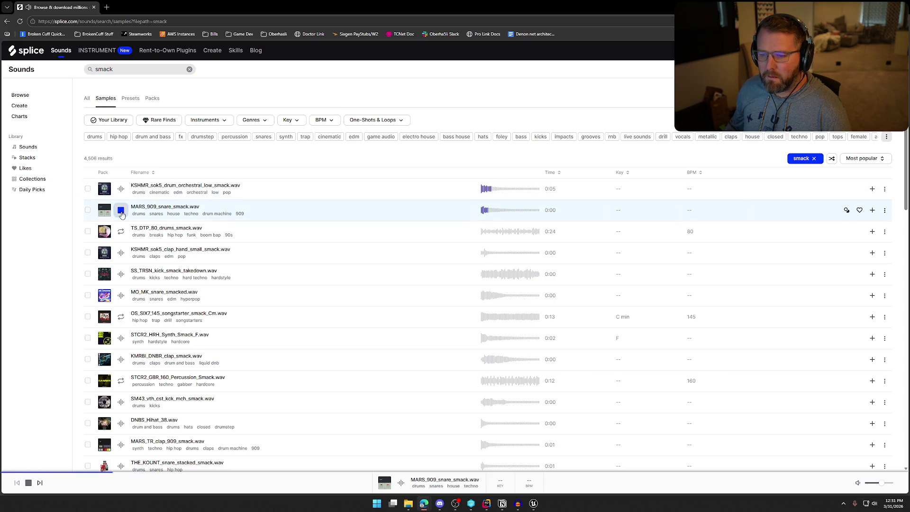
{"action": "left_click", "coordinate": [121, 231]}
{"action": "left_click", "coordinate": [122, 254]}
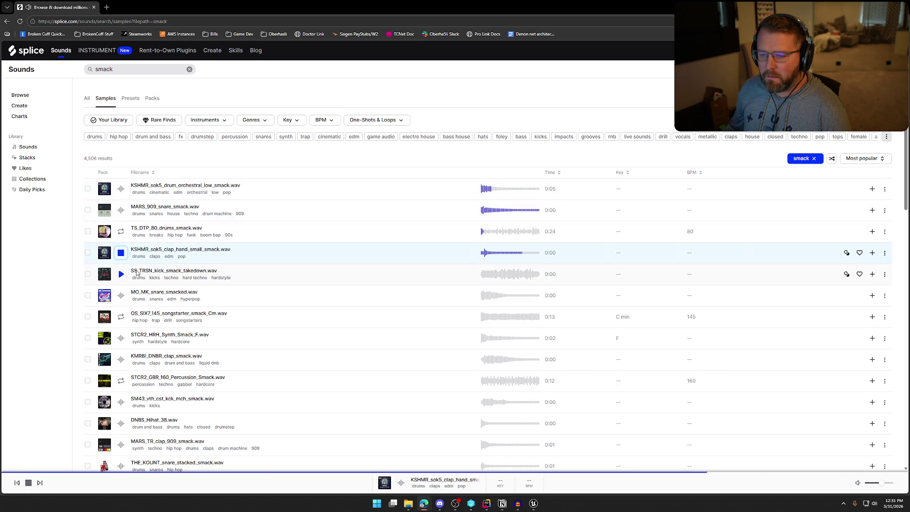
{"action": "left_click", "coordinate": [121, 274]}
{"action": "left_click", "coordinate": [120, 297]}
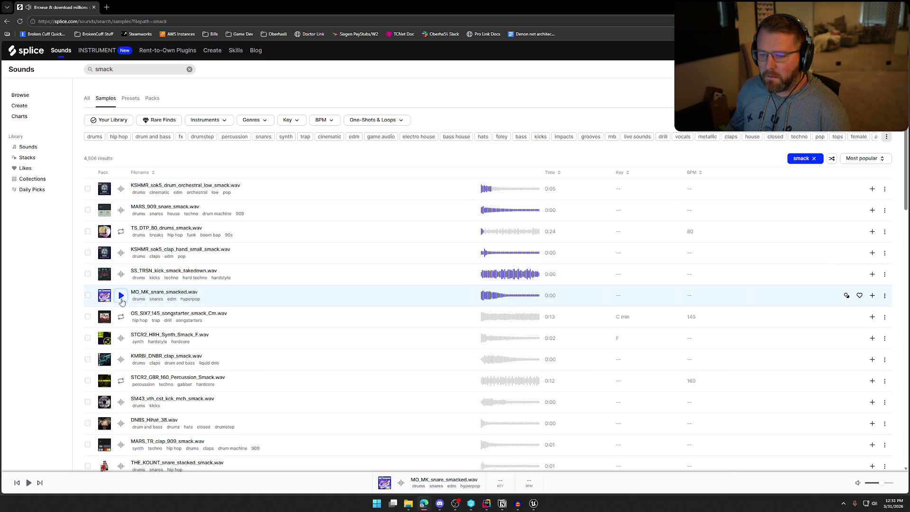
Step: Search 'smack attack' and audition hits, ending on the Leg Kick Bone Snap punch
{"action": "left_click", "coordinate": [123, 73]}
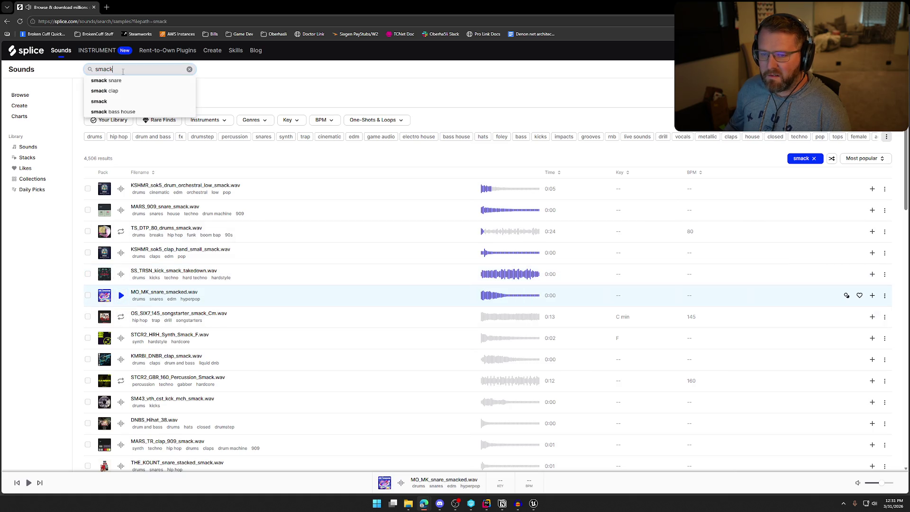
{"action": "type", "text": " attack"}
{"action": "key", "text": "Return"}
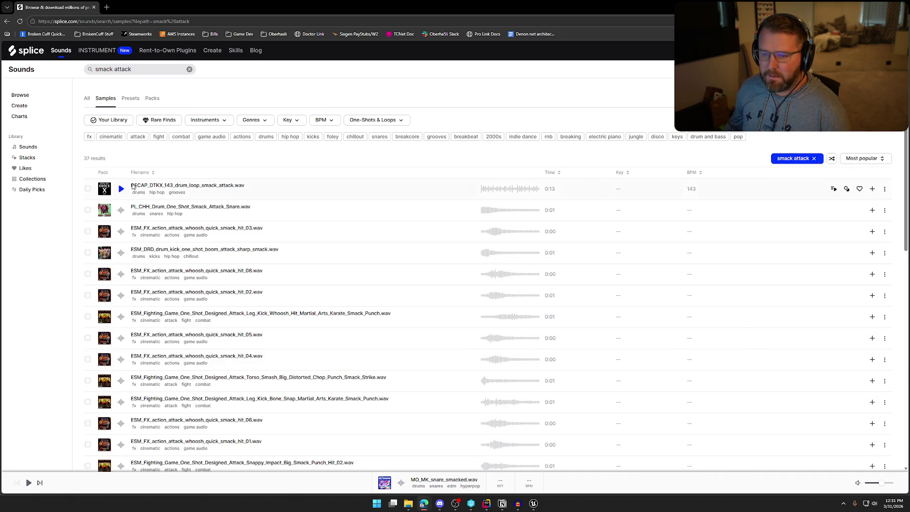
{"action": "left_click", "coordinate": [122, 212]}
{"action": "left_click", "coordinate": [120, 232]}
{"action": "scroll", "coordinate": [120, 235], "scroll_direction": "down", "scroll_amount": 1}
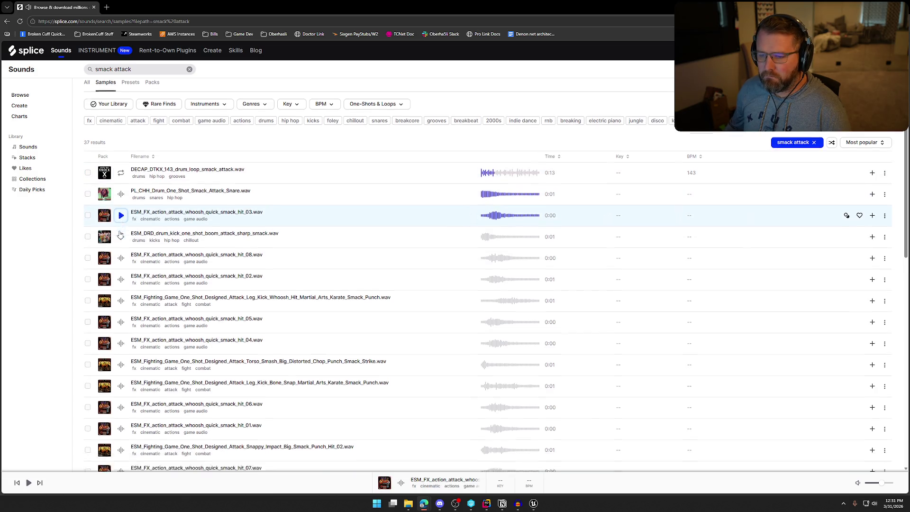
{"action": "scroll", "coordinate": [119, 235], "scroll_direction": "down", "scroll_amount": 1}
{"action": "left_click", "coordinate": [122, 239]}
{"action": "left_click", "coordinate": [121, 260]}
{"action": "left_click", "coordinate": [120, 282]}
{"action": "left_click", "coordinate": [121, 368]}
{"action": "left_click", "coordinate": [533, 503]}
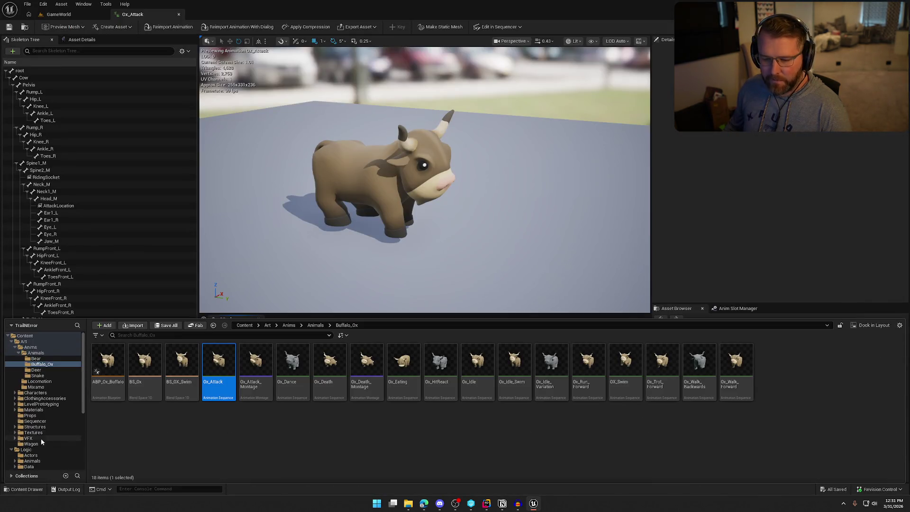
Step: Open Sounds > TrailerSounds and play the BuffaloRun and SFX_Impact sounds
{"action": "scroll", "coordinate": [42, 441], "scroll_direction": "down", "scroll_amount": 5}
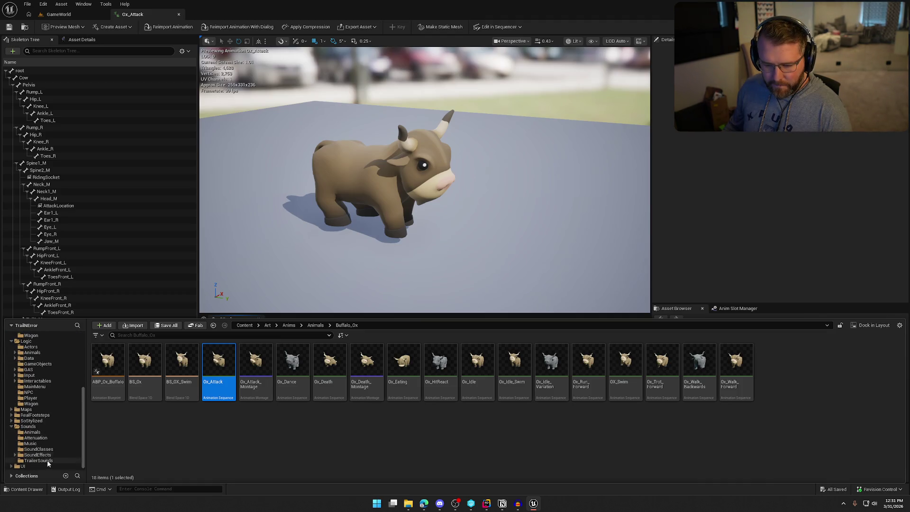
{"action": "left_click", "coordinate": [39, 460]}
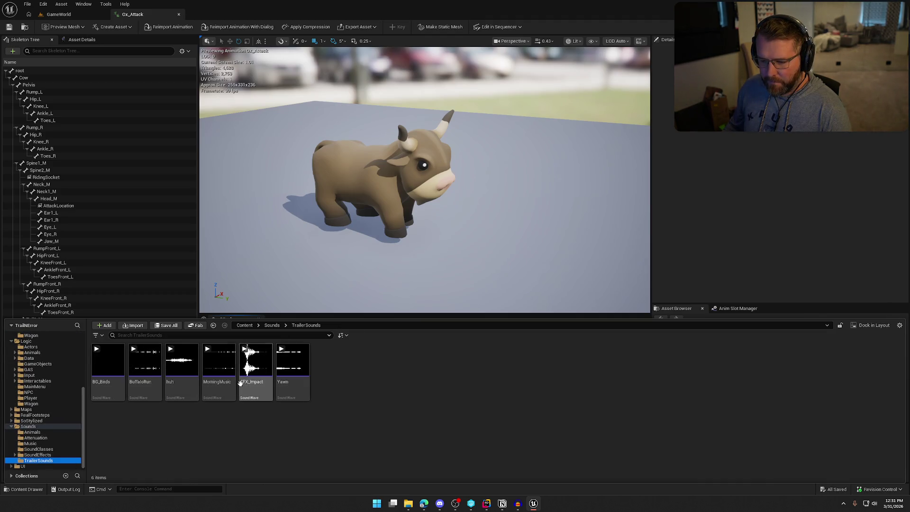
{"action": "mouse_move", "coordinate": [144, 362]}
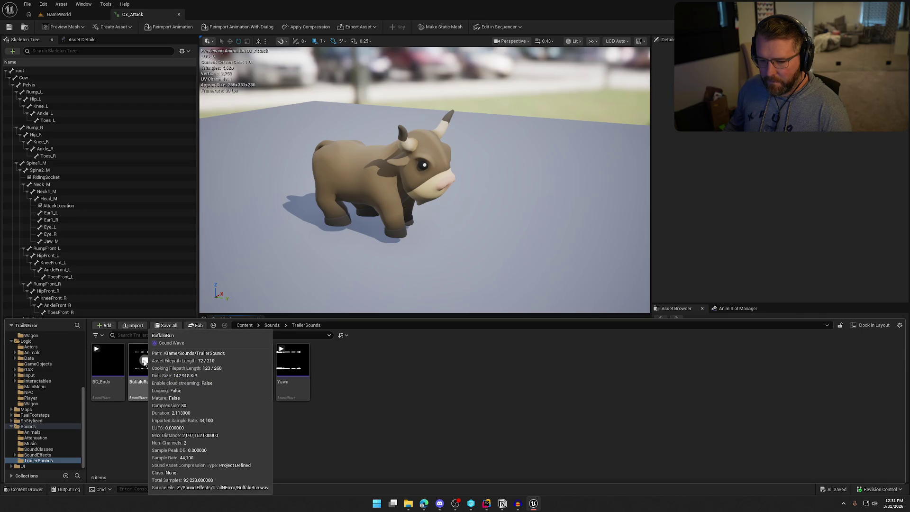
{"action": "left_click", "coordinate": [144, 361]}
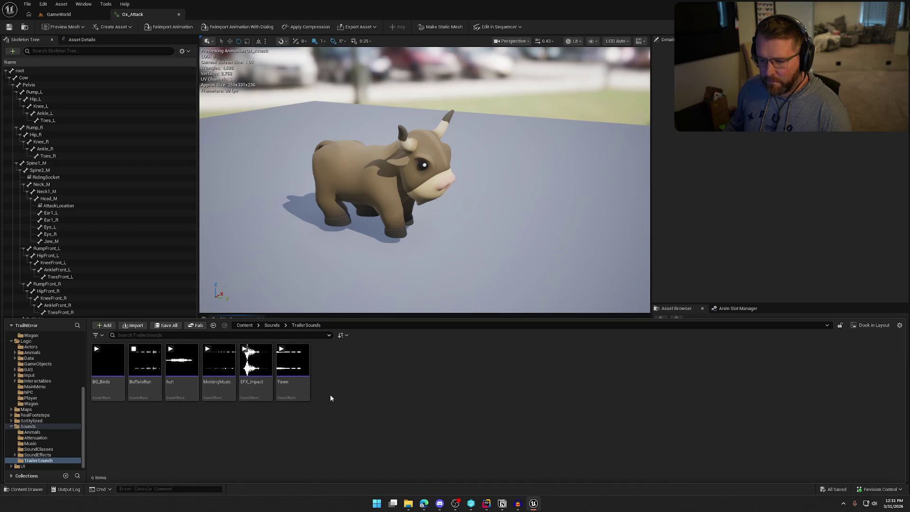
{"action": "left_click", "coordinate": [255, 361]}
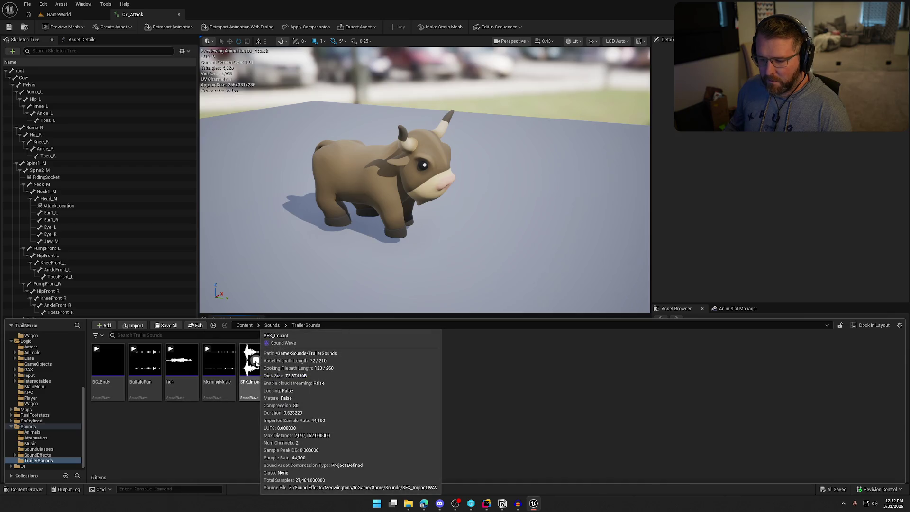
Step: Select SFX_Impact and scrub the Ox_Attack timeline to the 0.32 impact
{"action": "left_click", "coordinate": [256, 379]}
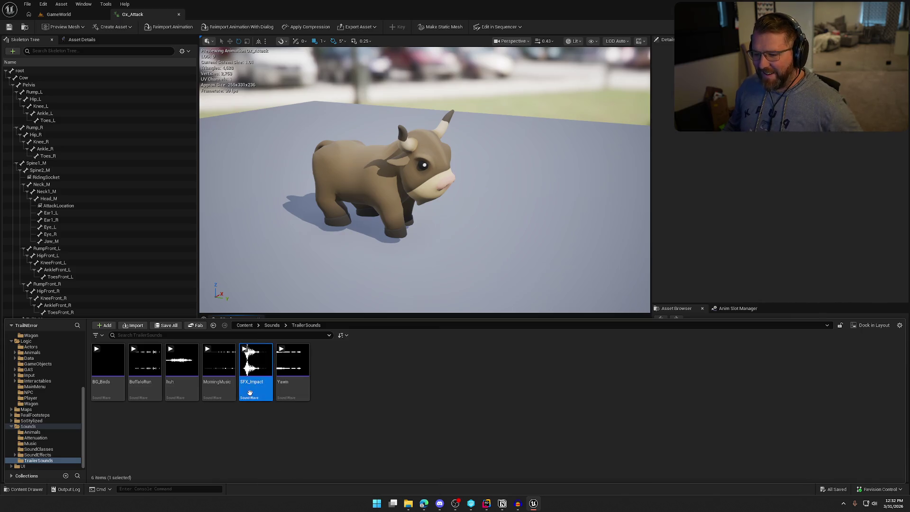
{"action": "left_click", "coordinate": [745, 228]}
{"action": "key", "text": "ctrl+space"}
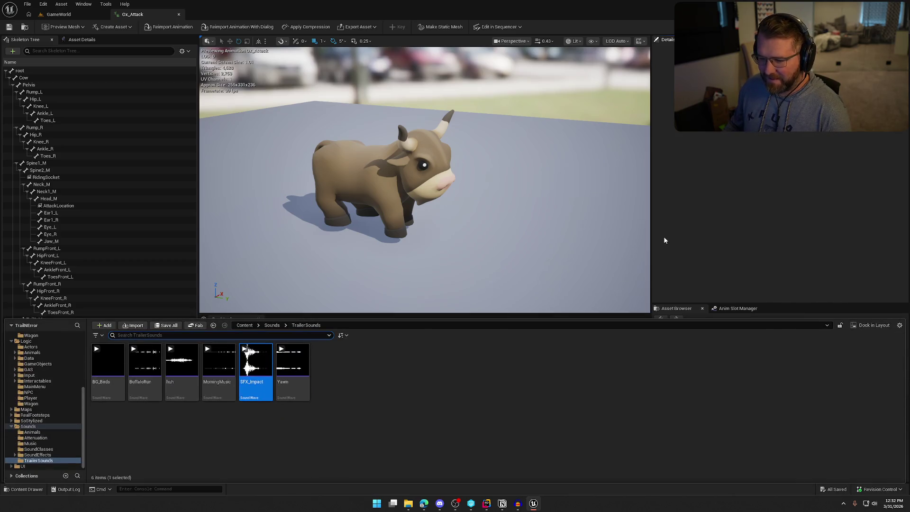
{"action": "left_click", "coordinate": [415, 363]}
{"action": "mouse_move", "coordinate": [373, 330]}
{"action": "left_mouse_down"}
{"action": "mouse_move", "coordinate": [490, 331]}
{"action": "mouse_move", "coordinate": [384, 332]}
{"action": "mouse_move", "coordinate": [418, 335]}
{"action": "mouse_move", "coordinate": [412, 331]}
{"action": "left_mouse_up"}
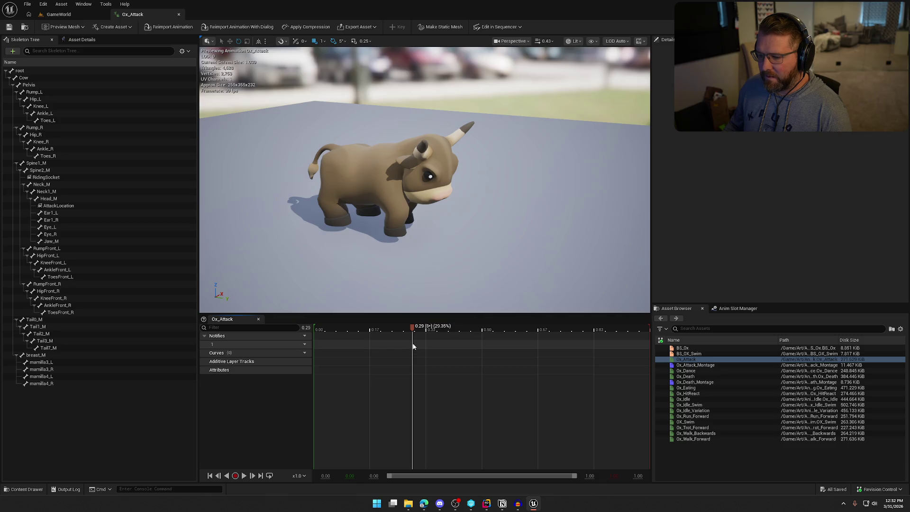
{"action": "mouse_move", "coordinate": [413, 327]}
{"action": "left_mouse_down"}
{"action": "mouse_move", "coordinate": [429, 330]}
{"action": "mouse_move", "coordinate": [419, 334]}
{"action": "left_mouse_up"}
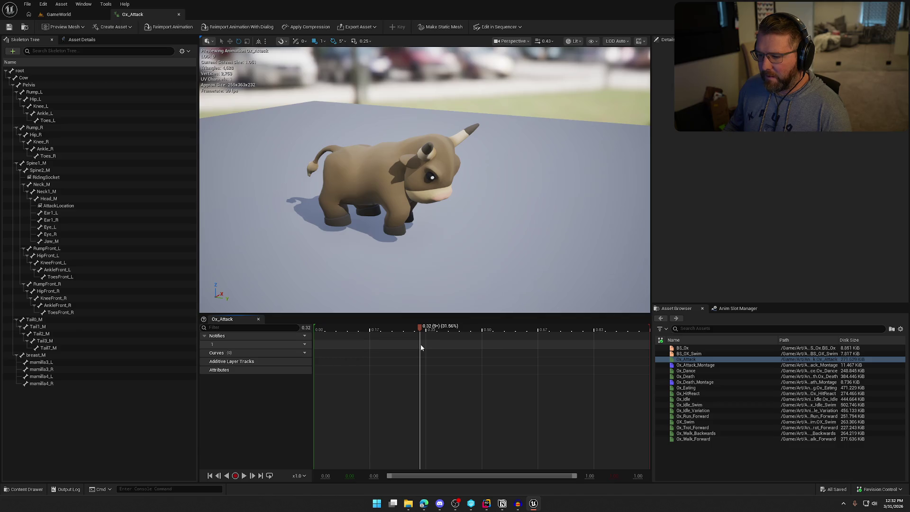
Step: Add an SFX_Impact Play Sound notify at 0.32, then save and check out Ox_Attack
{"action": "right_click", "coordinate": [420, 344]}
{"action": "mouse_move", "coordinate": [467, 361]}
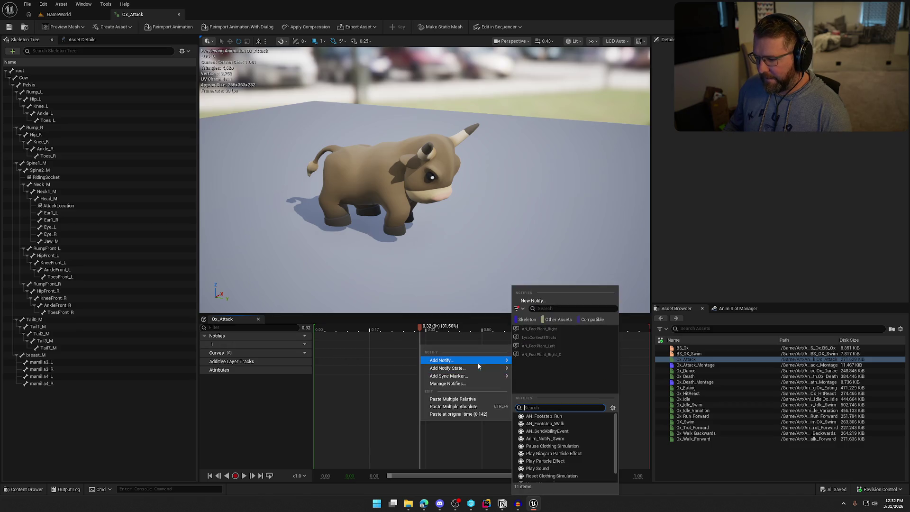
{"action": "left_click", "coordinate": [555, 469]}
{"action": "left_click", "coordinate": [435, 345]}
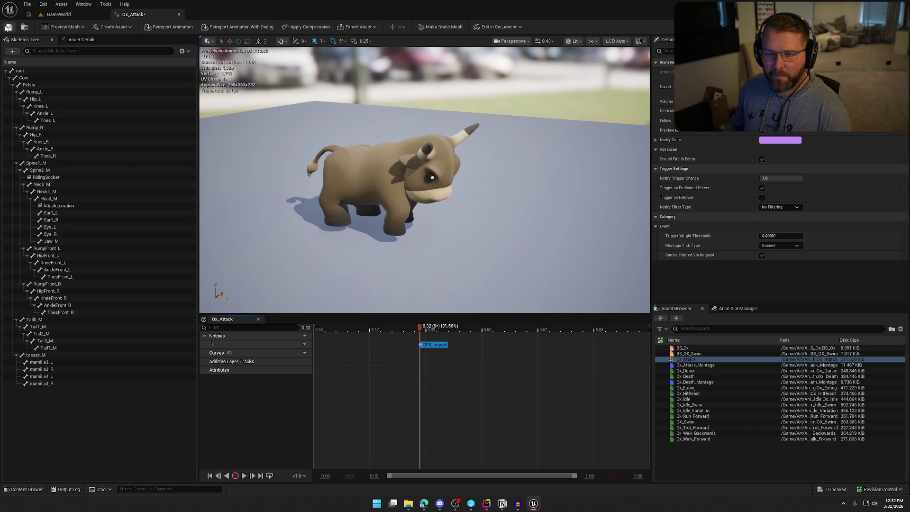
{"action": "key", "text": "ctrl+s"}
{"action": "left_click", "coordinate": [485, 331]}
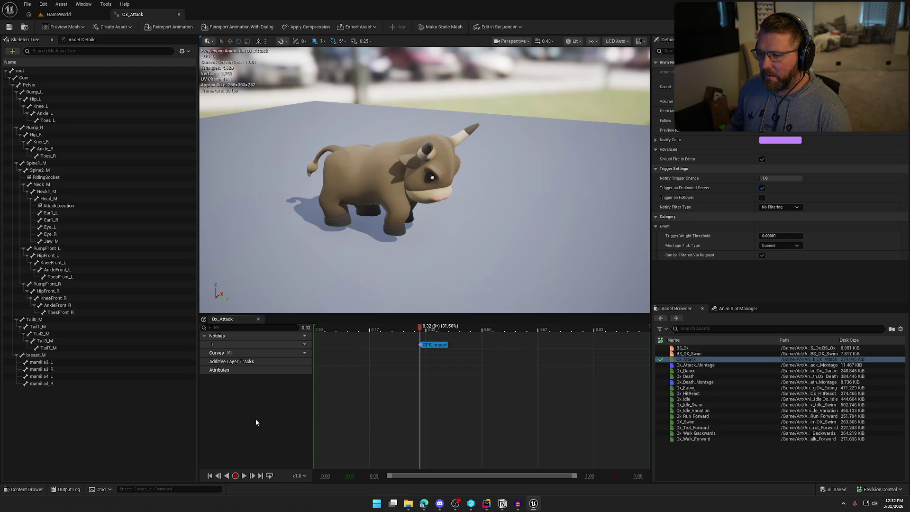
{"action": "key", "text": "ctrl+space"}
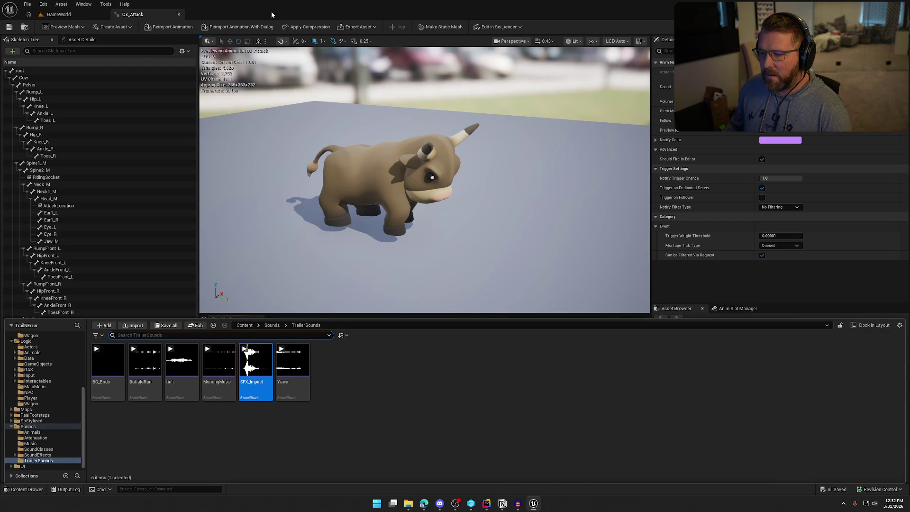
Step: Start a play session in the GameWorld level and sprint the character across the plain toward the oxen
{"action": "left_click", "coordinate": [61, 15]}
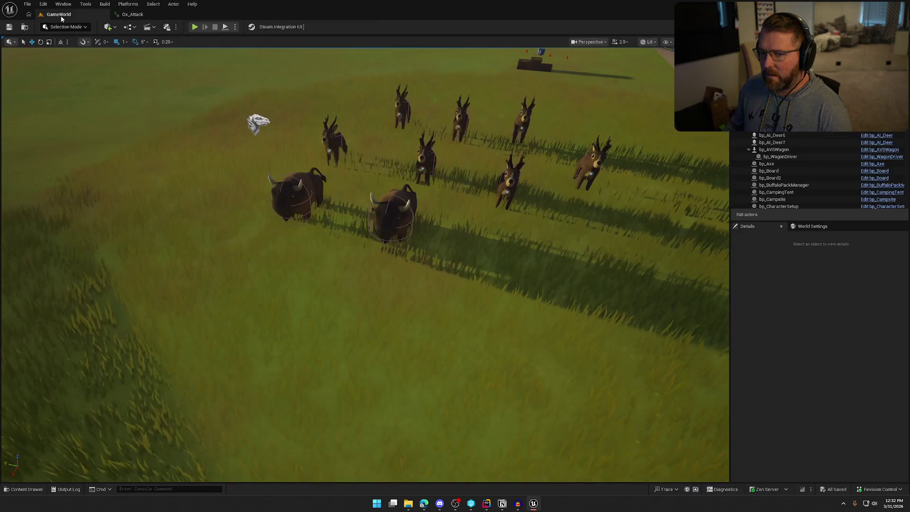
{"action": "left_click", "coordinate": [194, 26]}
{"action": "key", "text": "shift+w"}
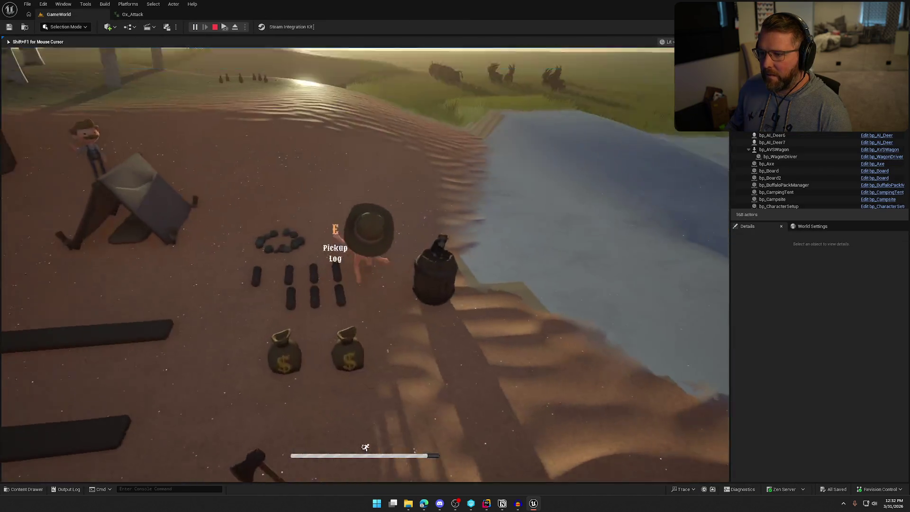
{"action": "key", "text": "a"}
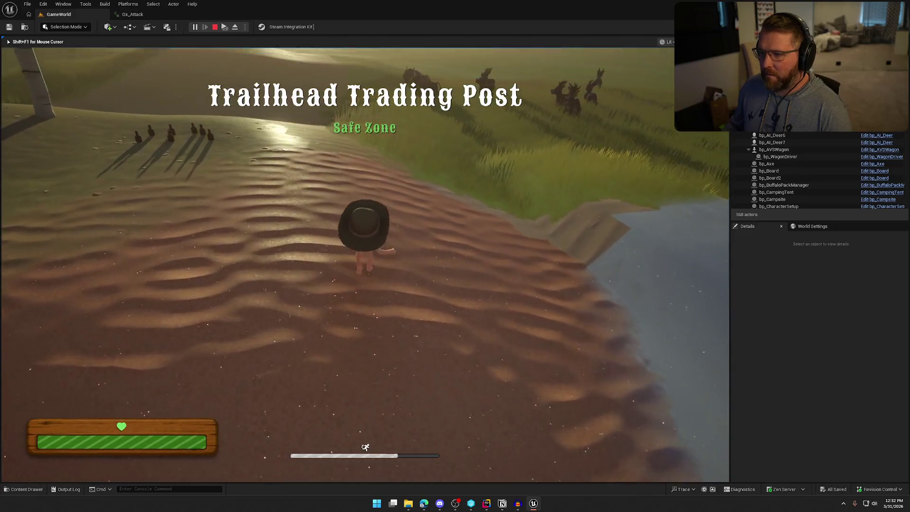
{"action": "key", "text": "shift+w"}
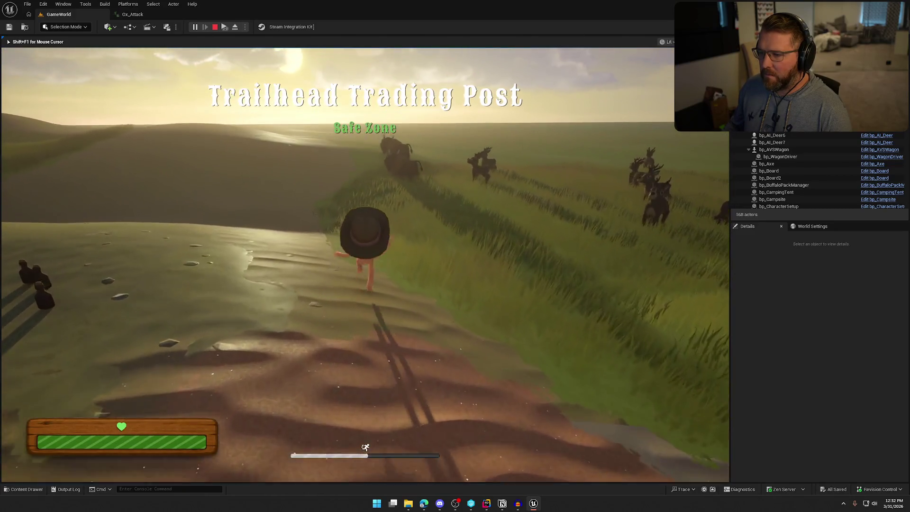
{"action": "key", "text": "shift+w"}
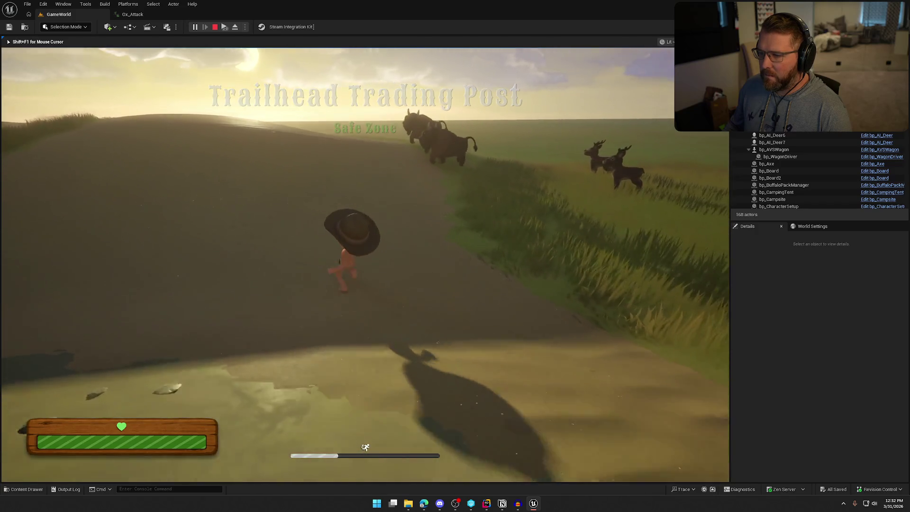
Step: Let an ox charge and kill the character, stop the session, and return to the Ox_Attack animation
{"action": "key", "text": "w"}
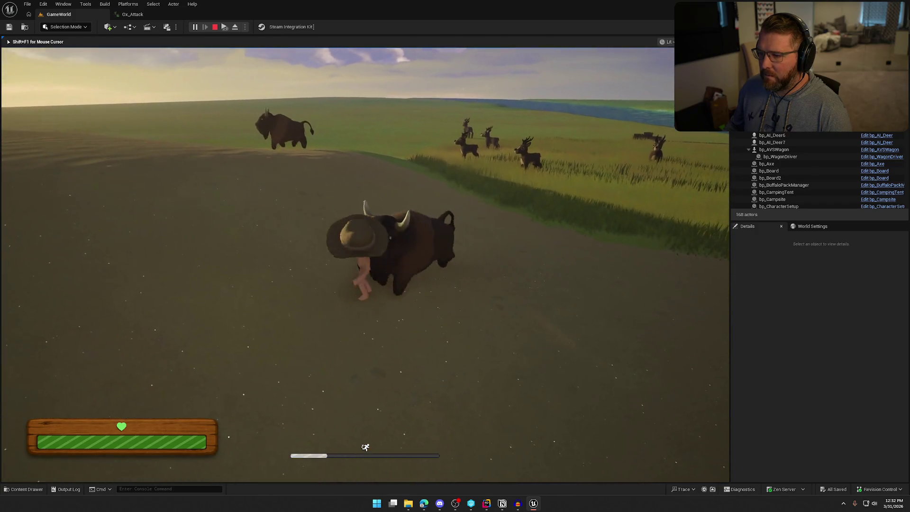
{"action": "key", "text": "w"}
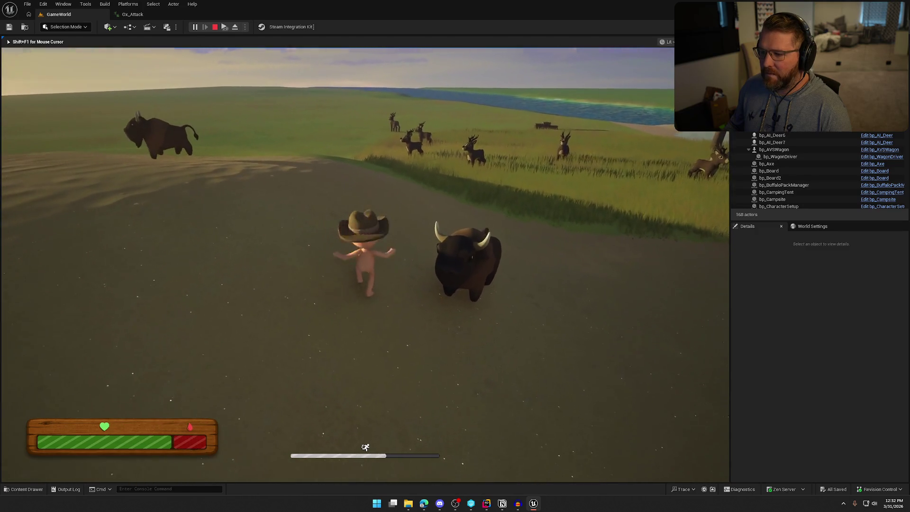
{"action": "key", "text": "w"}
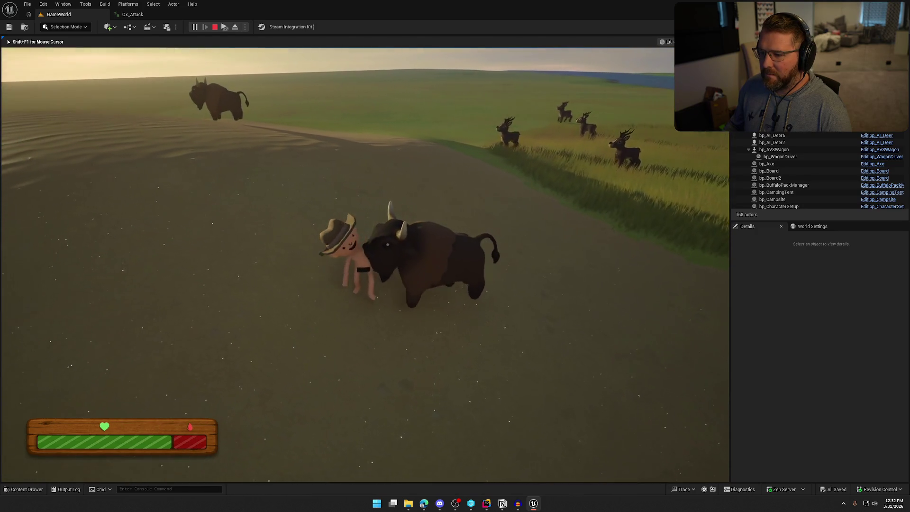
{"action": "key", "text": "w"}
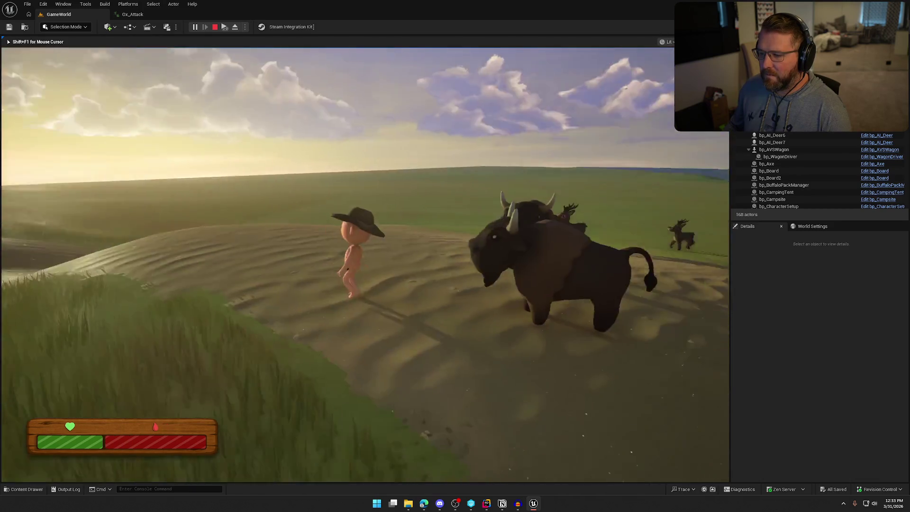
{"action": "key", "text": "w"}
{"action": "key", "text": "w"}
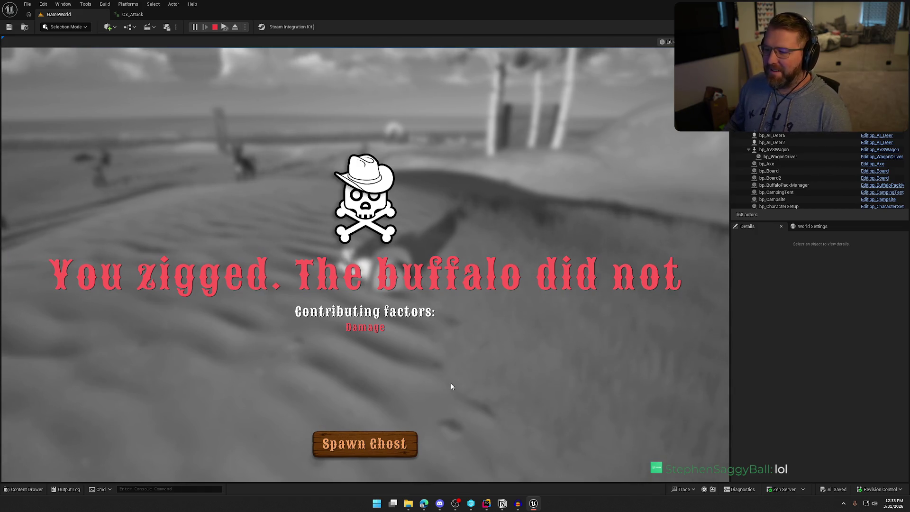
{"action": "key", "text": "Escape"}
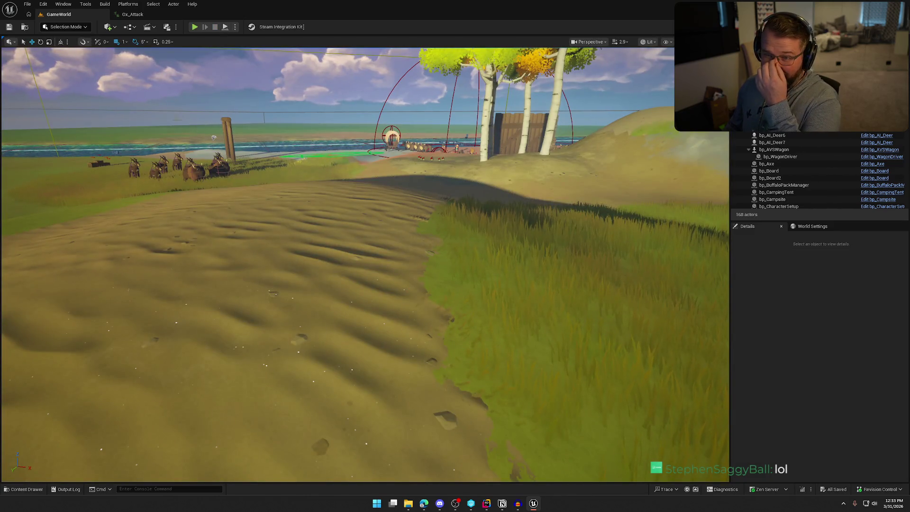
{"action": "left_click", "coordinate": [133, 15]}
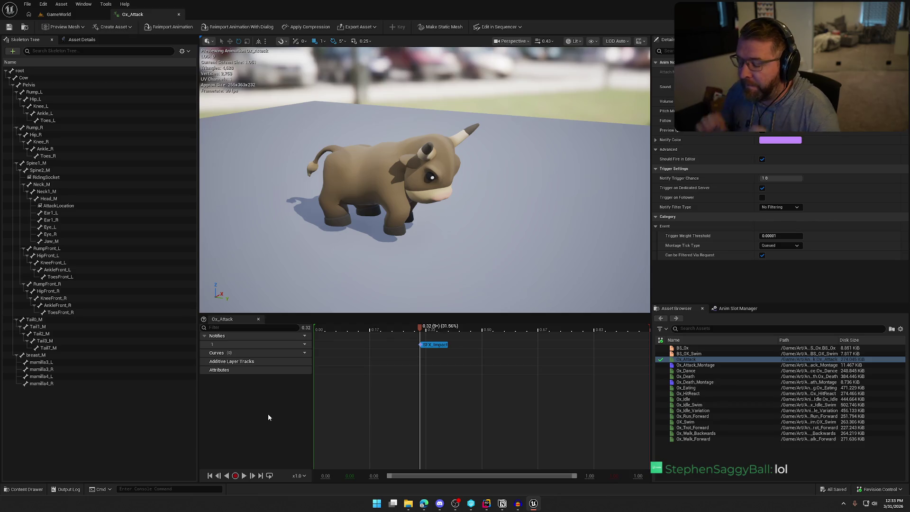
{"action": "left_click", "coordinate": [517, 504]}
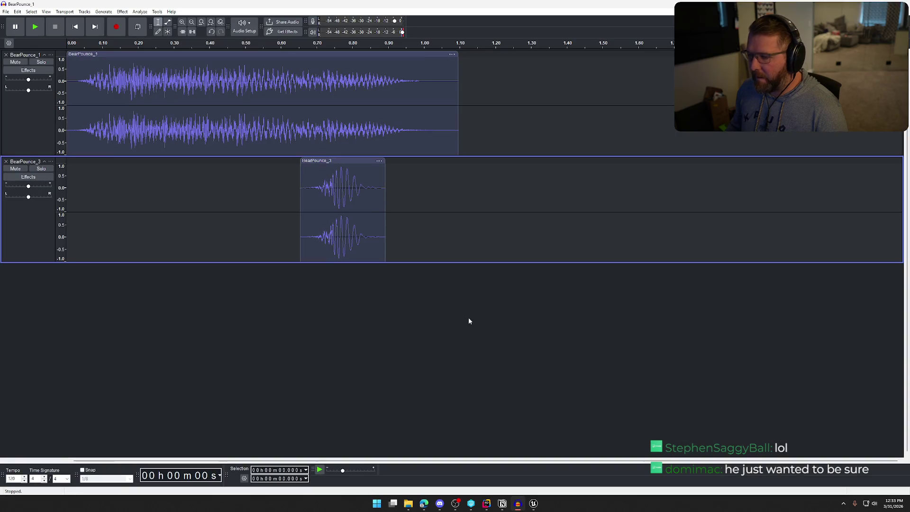
Step: Delete both BearPounce tracks in Audacity, then search Splice for 'cow' samples
{"action": "left_click", "coordinate": [6, 54]}
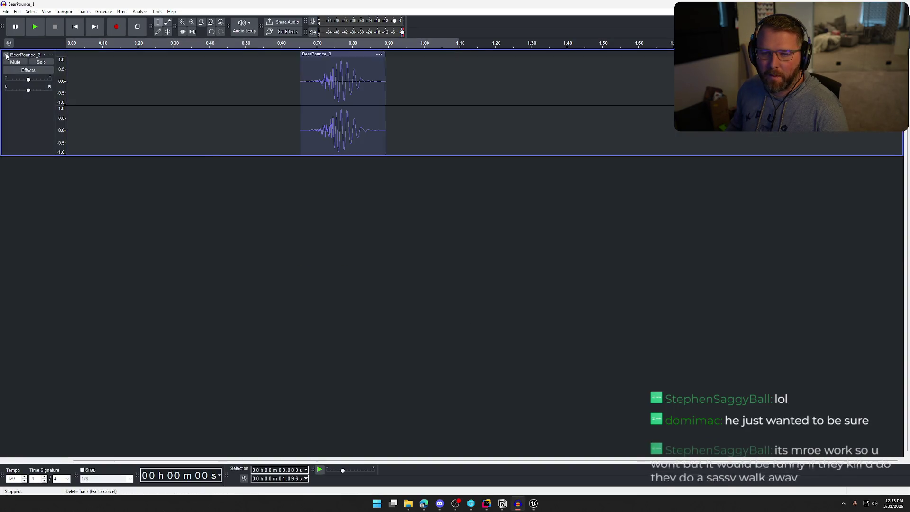
{"action": "left_click", "coordinate": [5, 55]}
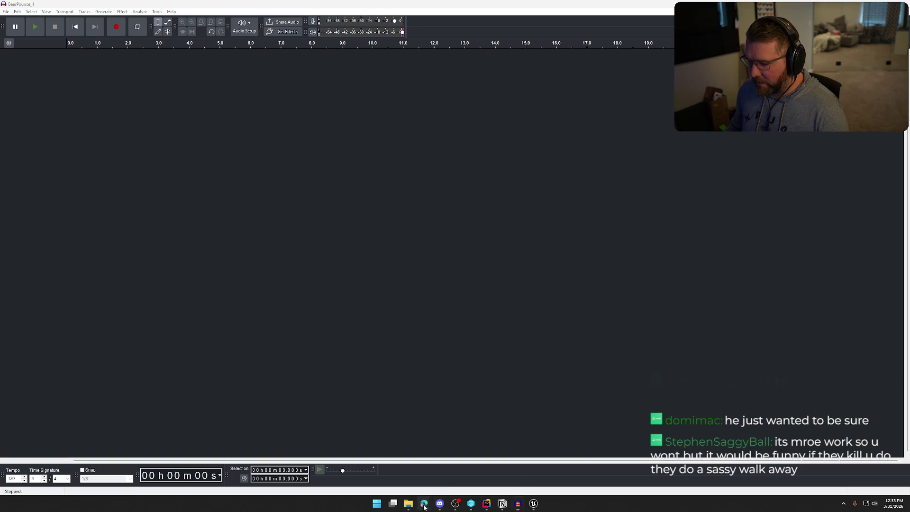
{"action": "mouse_move", "coordinate": [423, 503]}
{"action": "left_click", "coordinate": [483, 467]}
{"action": "left_click", "coordinate": [140, 69]}
{"action": "type", "text": "cow"}
{"action": "key", "text": "Return"}
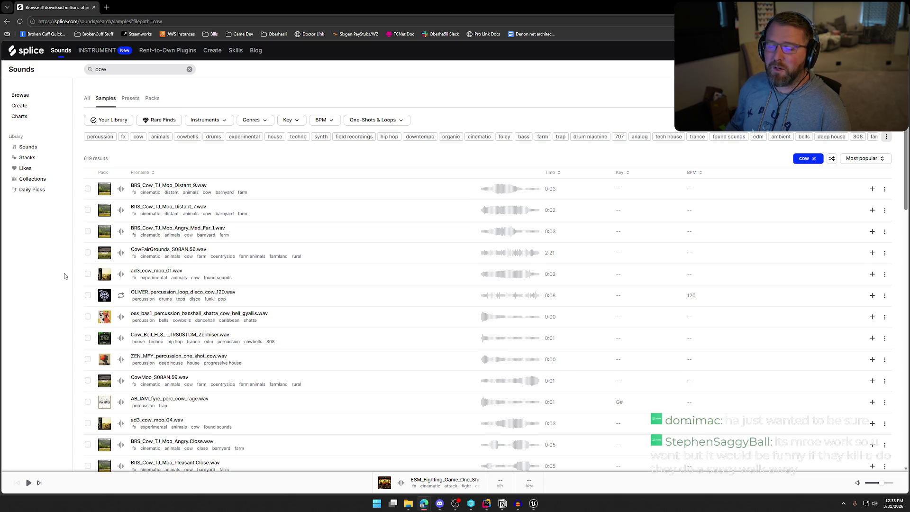
Step: Preview several cow moo samples, settling on BRS_Cow_TJ_Moo_Angry.Close.wav
{"action": "left_click", "coordinate": [122, 213]}
{"action": "left_click", "coordinate": [122, 232]}
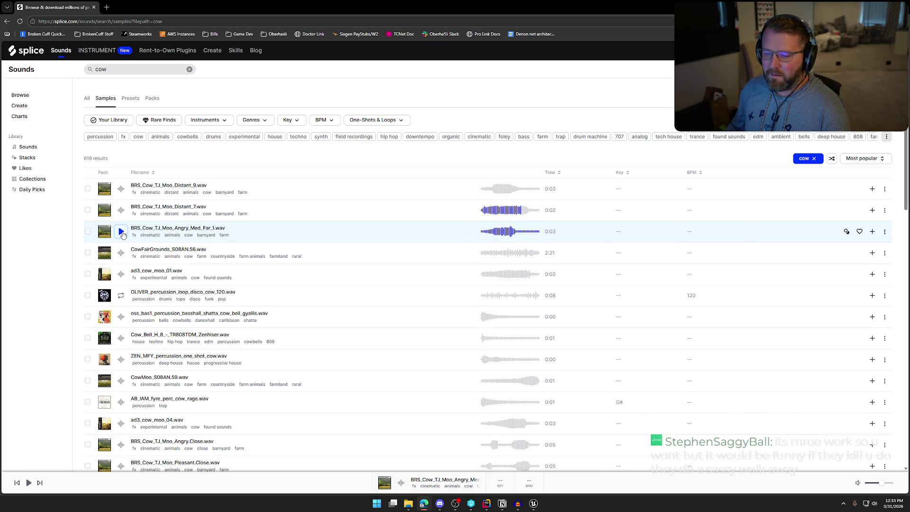
{"action": "scroll", "coordinate": [137, 237], "scroll_direction": "down", "scroll_amount": 2}
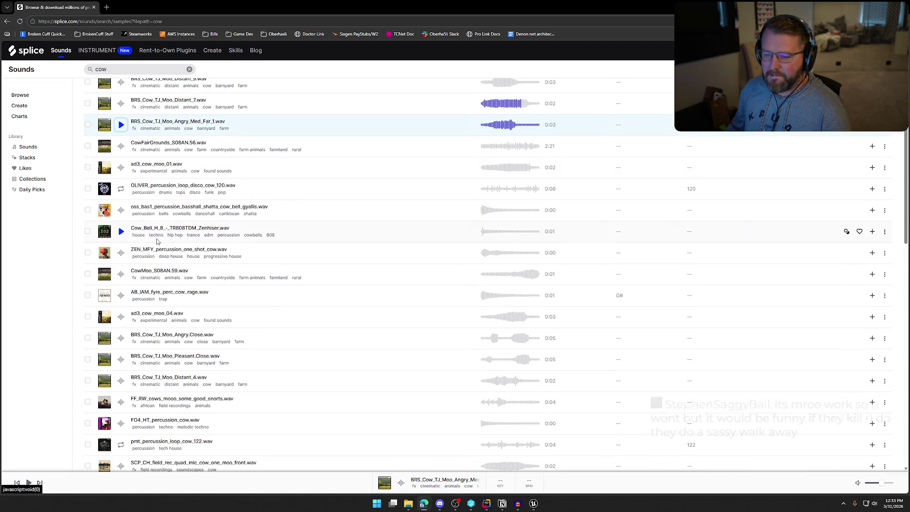
{"action": "left_click", "coordinate": [121, 338]}
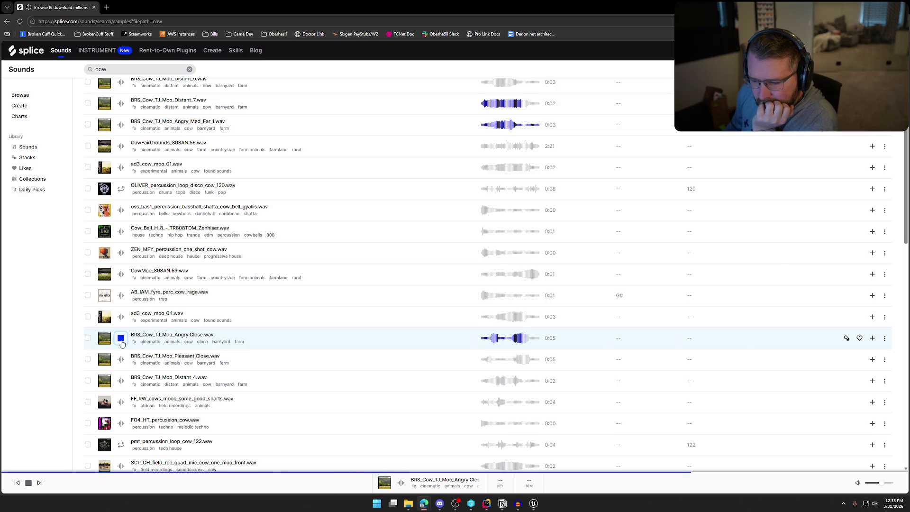
{"action": "left_click", "coordinate": [121, 360]}
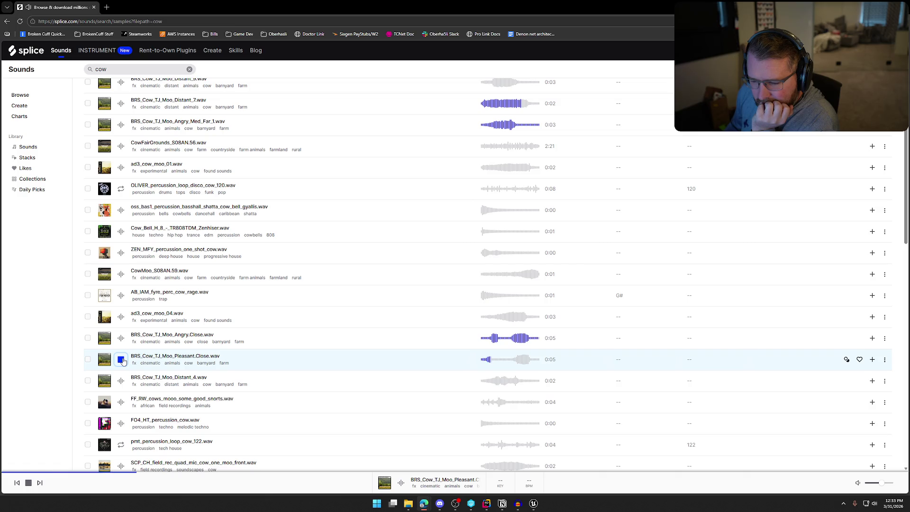
{"action": "left_click", "coordinate": [121, 380]}
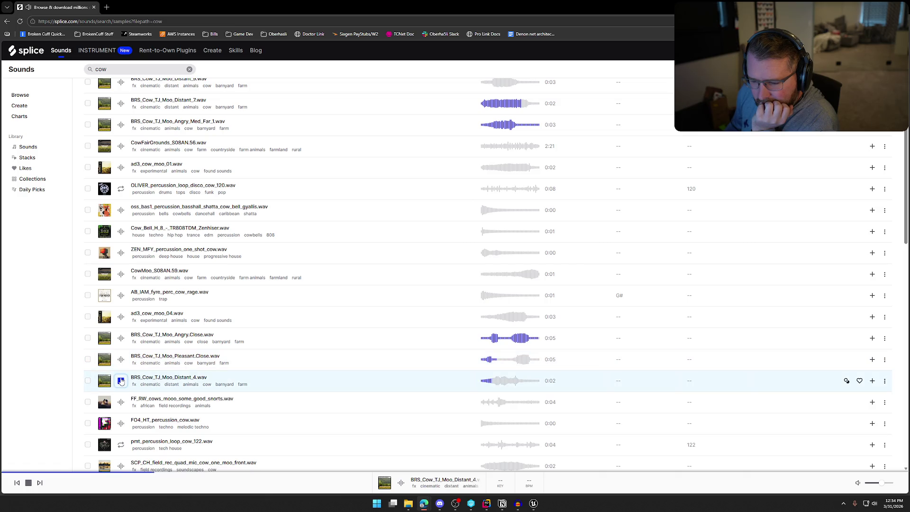
{"action": "left_click", "coordinate": [120, 340]}
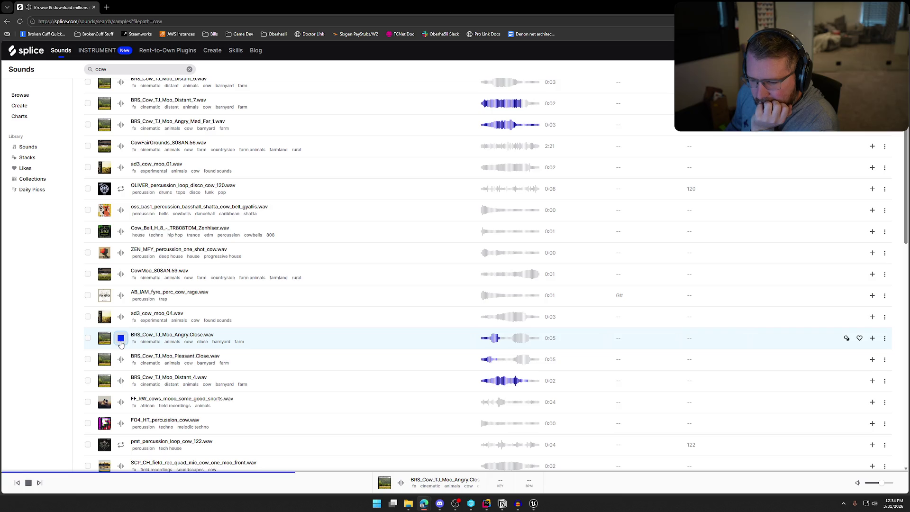
{"action": "left_click", "coordinate": [121, 341]}
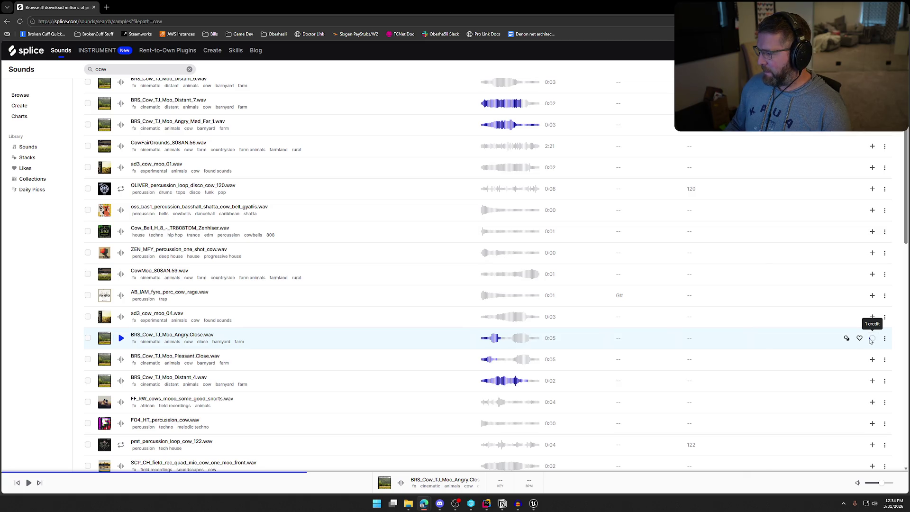
Step: Download the Angry.Close moo sample and save it as AngryCow
{"action": "left_click", "coordinate": [833, 338]}
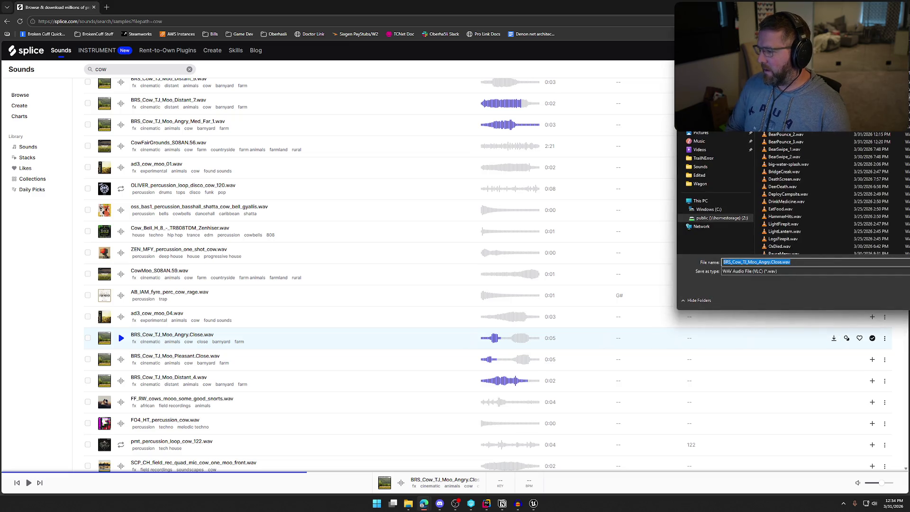
{"action": "type", "text": "AngryCow"}
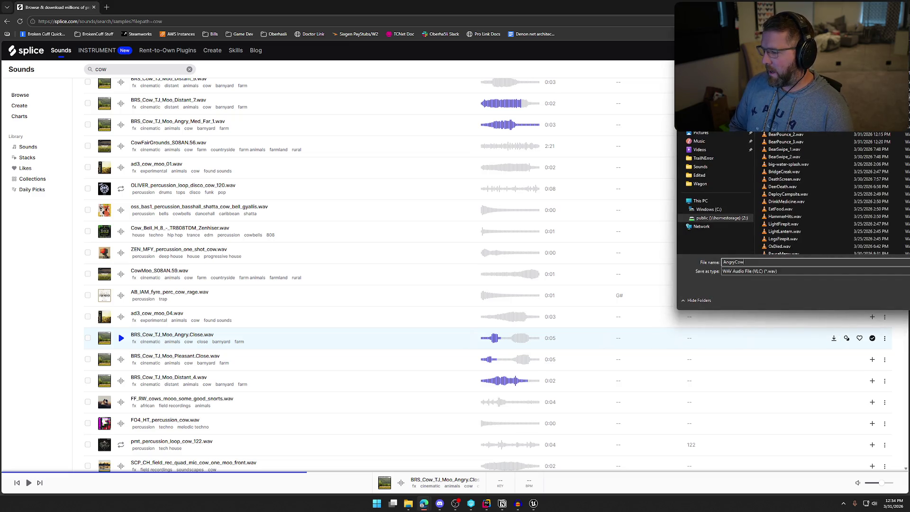
{"action": "key", "text": "Return"}
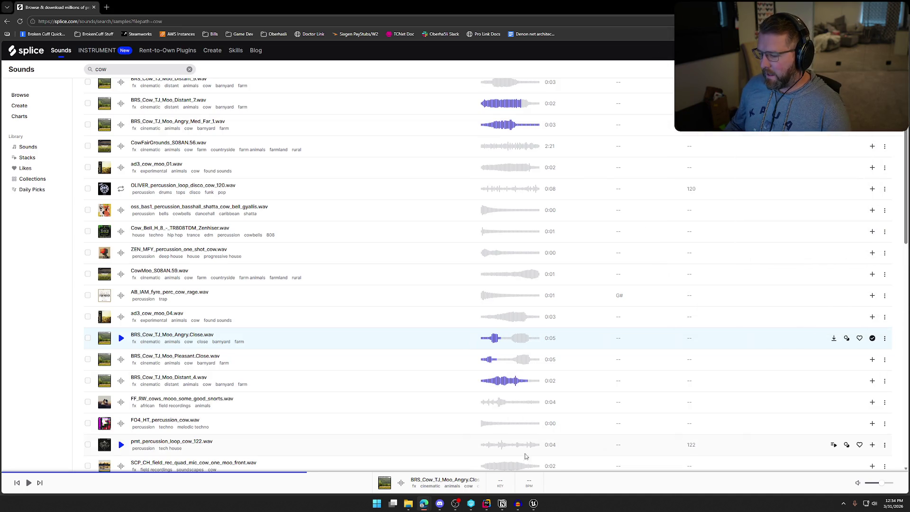
{"action": "left_click", "coordinate": [519, 504]}
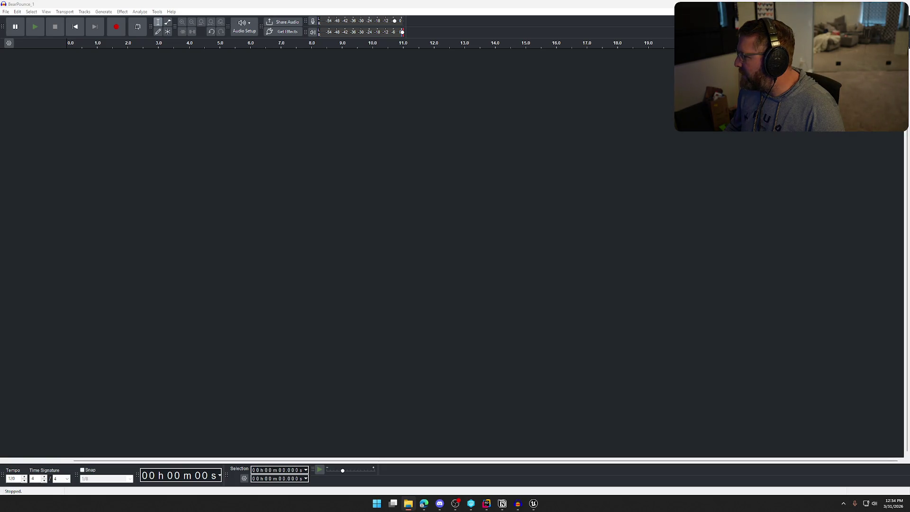
Step: Import the SFX_Impact and AngryCow WAVs into the empty project as two tracks
{"action": "left_click_drag", "start_coordinate": [607, 206], "coordinate": [566, 227]}
{"action": "key", "text": "space"}
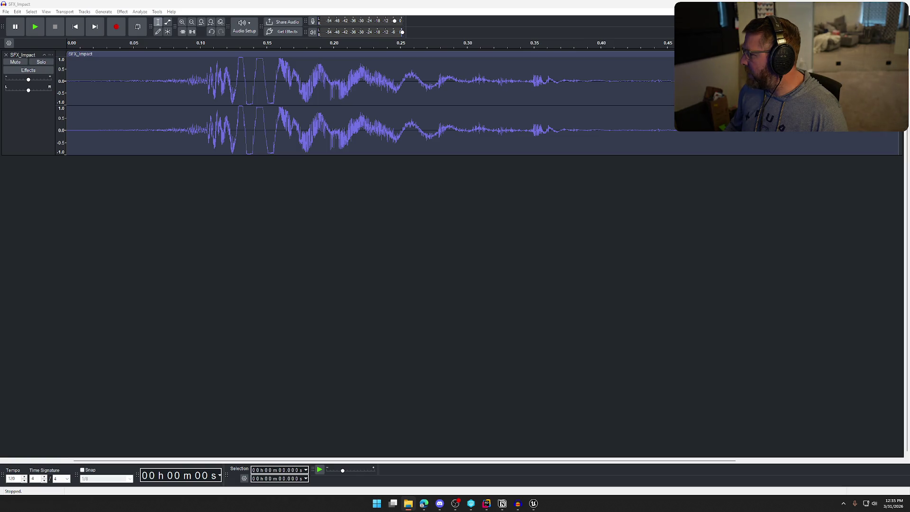
{"action": "left_click_drag", "start_coordinate": [478, 263], "coordinate": [473, 266]}
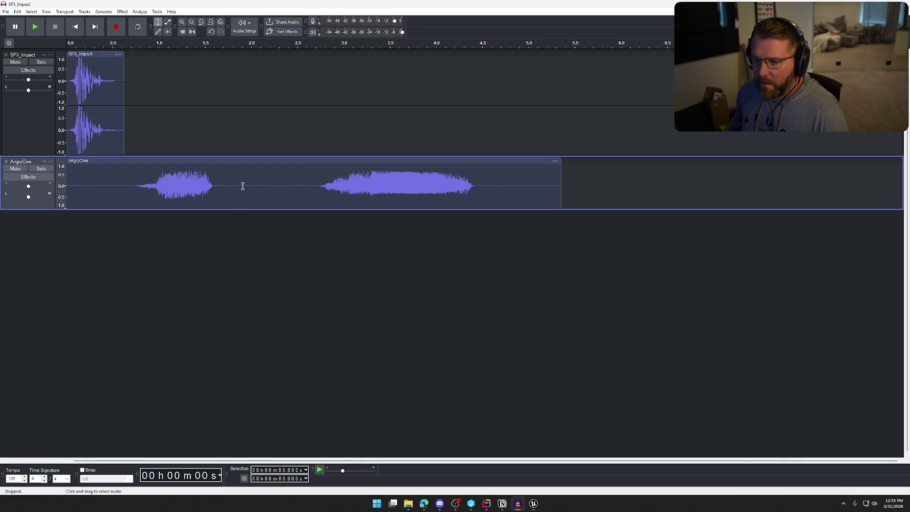
Step: Trim AngryCow's tail after about 1.66 s and its leading silence, and enlarge the track
{"action": "left_click_drag", "start_coordinate": [220, 184], "coordinate": [608, 189]}
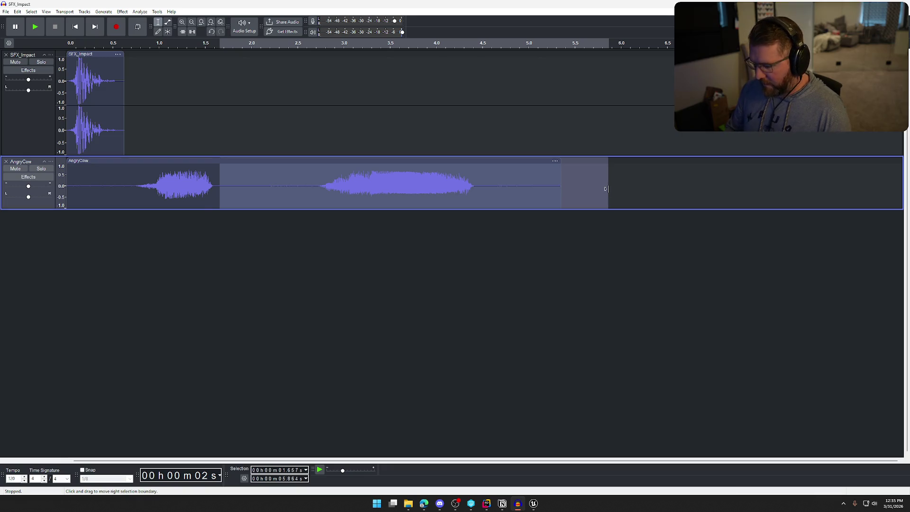
{"action": "key", "text": "Delete"}
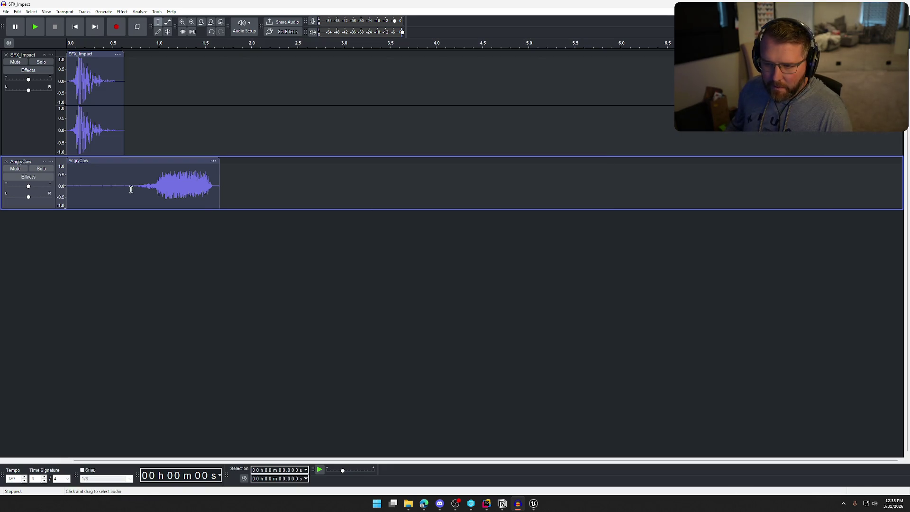
{"action": "left_click_drag", "start_coordinate": [133, 190], "coordinate": [33, 194]}
{"action": "key", "text": "Delete"}
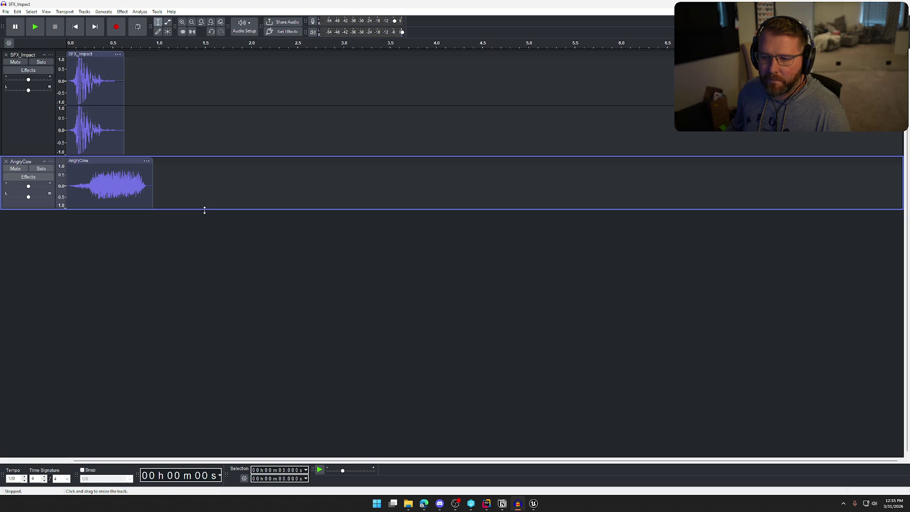
{"action": "left_click_drag", "start_coordinate": [205, 208], "coordinate": [199, 243]}
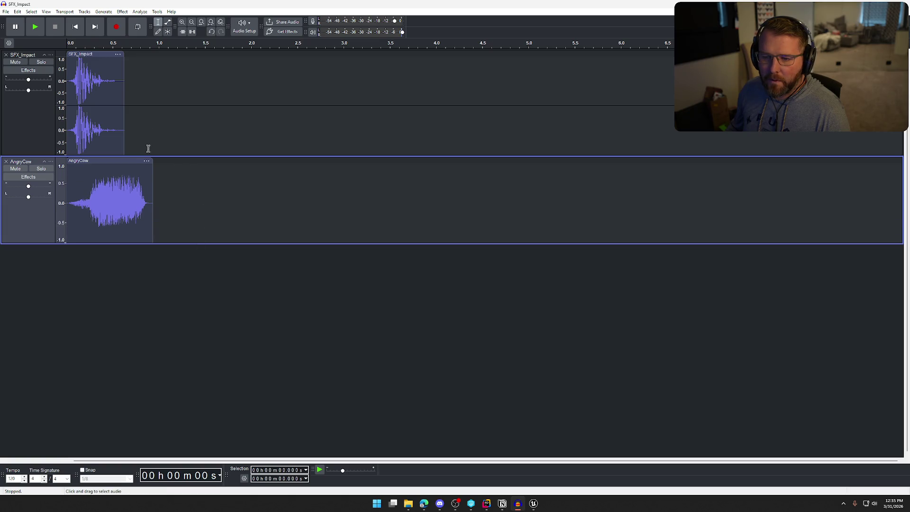
Step: Offset SFX_Impact to start at about 0.37 s, checking timing against the attack animation
{"action": "left_click_drag", "start_coordinate": [89, 56], "coordinate": [138, 62]}
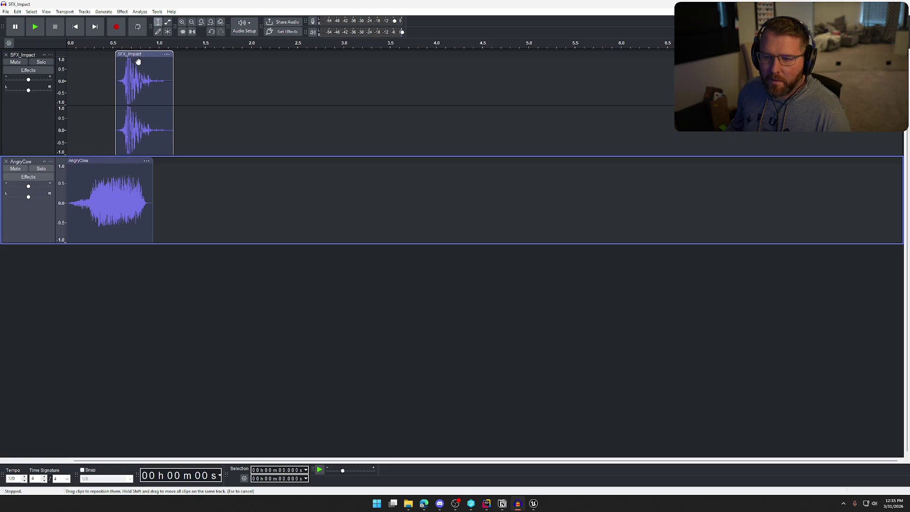
{"action": "left_click", "coordinate": [533, 503]}
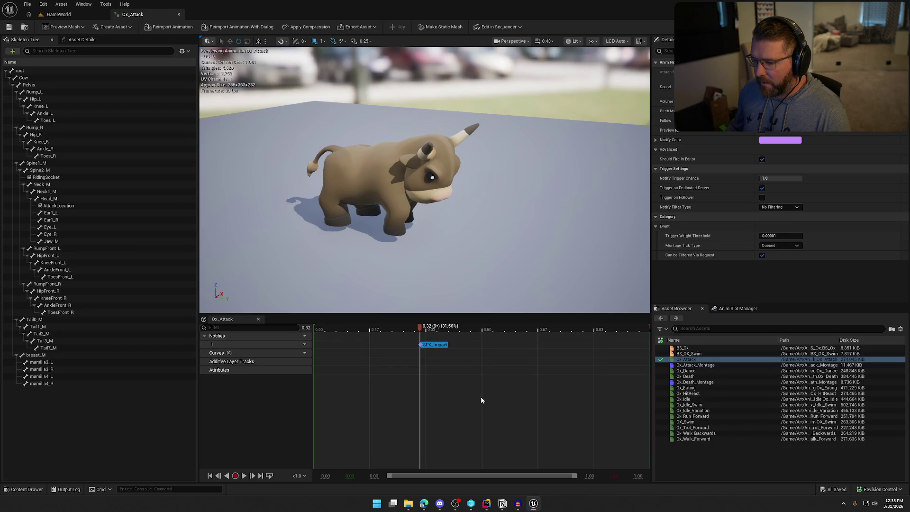
{"action": "mouse_move", "coordinate": [533, 504]}
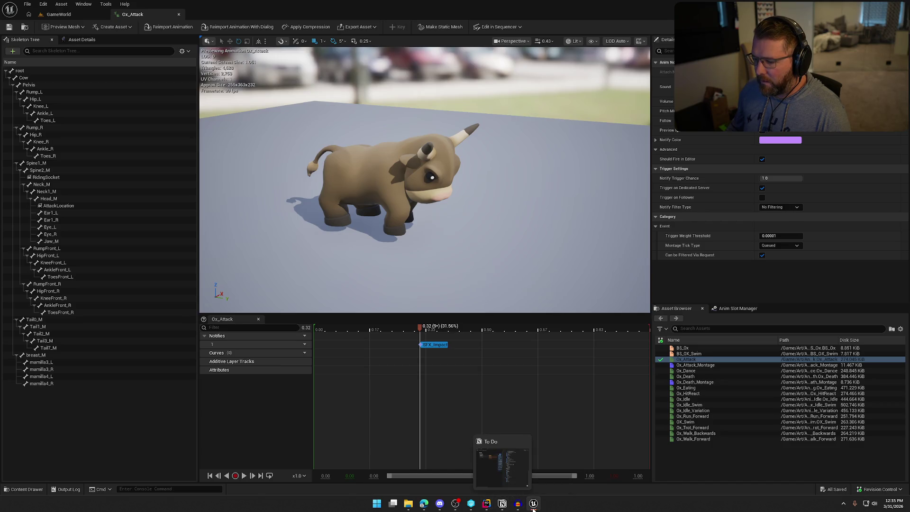
{"action": "left_click", "coordinate": [518, 503]}
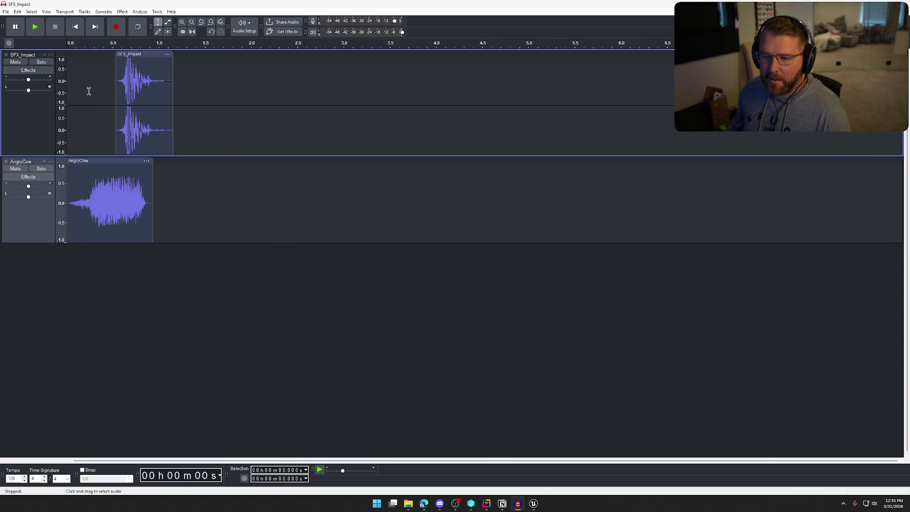
{"action": "left_click", "coordinate": [211, 283]}
{"action": "left_click_drag", "start_coordinate": [143, 54], "coordinate": [127, 54]}
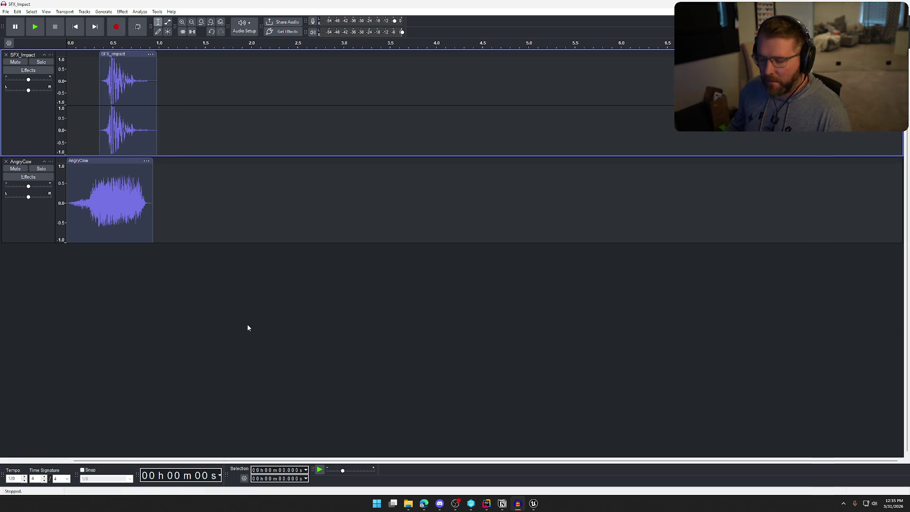
{"action": "key", "text": "space"}
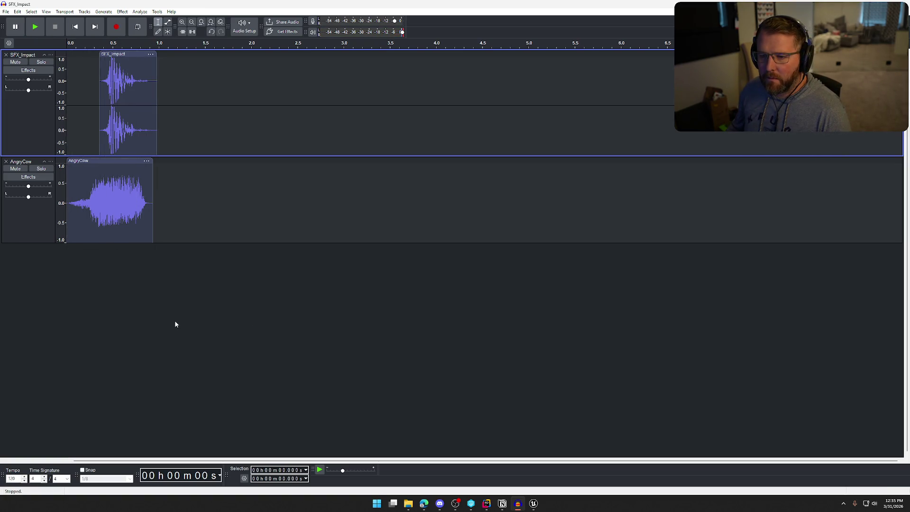
{"action": "key", "text": "space"}
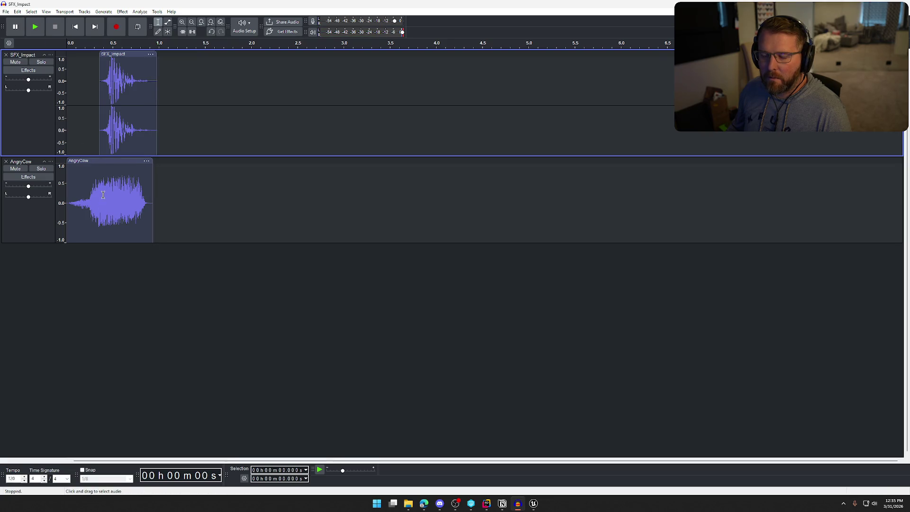
Step: Normalize the whole SFX_Impact clip and play back the mix
{"action": "left_click", "coordinate": [123, 53]}
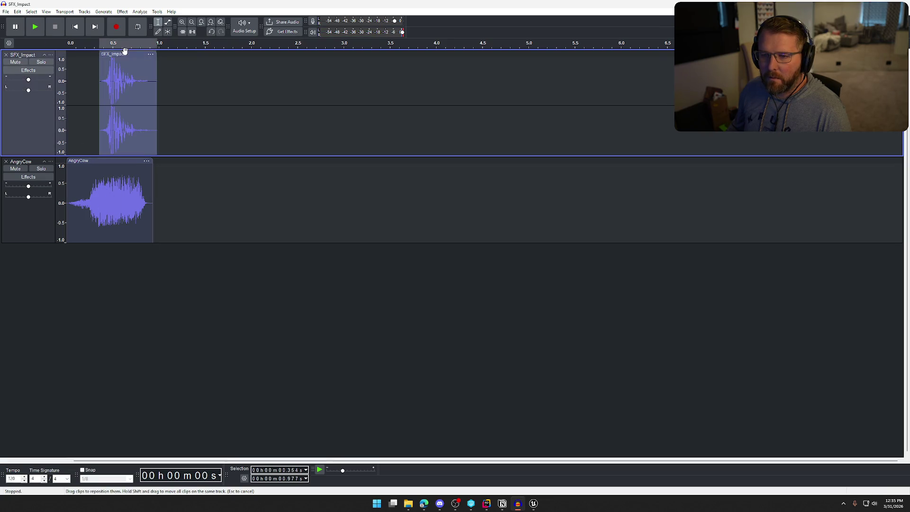
{"action": "left_click", "coordinate": [122, 11]}
{"action": "mouse_move", "coordinate": [189, 60]}
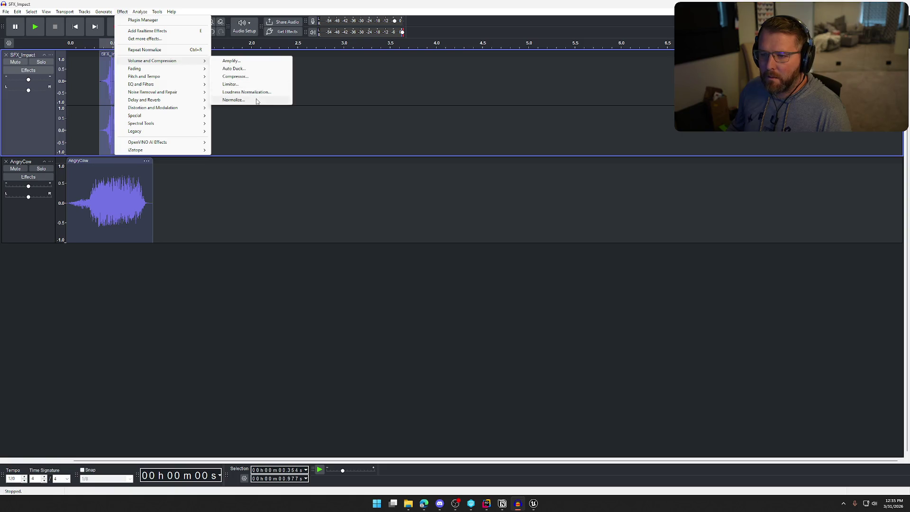
{"action": "left_click", "coordinate": [258, 100]}
{"action": "left_click", "coordinate": [489, 275]}
{"action": "key", "text": "space"}
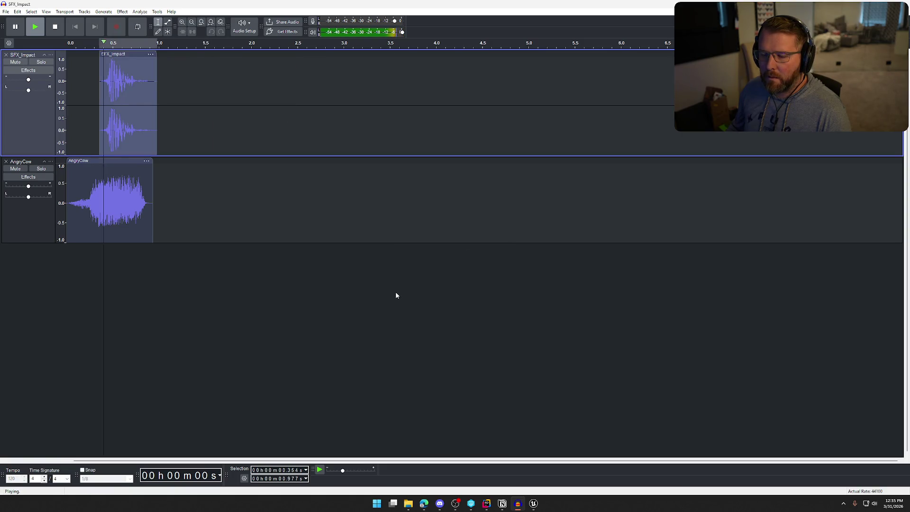
Step: Lower the SFX_Impact track volume to -5.0 dB and check the balance
{"action": "left_click", "coordinate": [349, 266]}
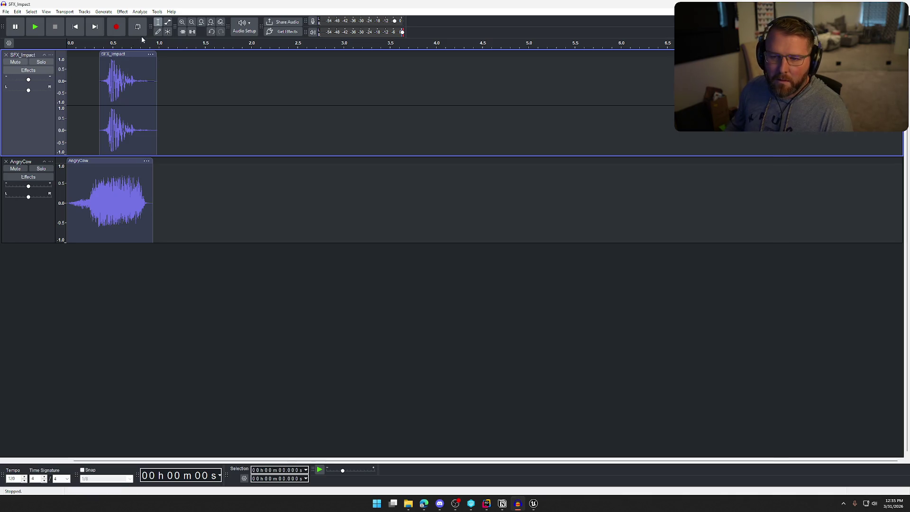
{"action": "left_click_drag", "start_coordinate": [29, 81], "coordinate": [24, 79]}
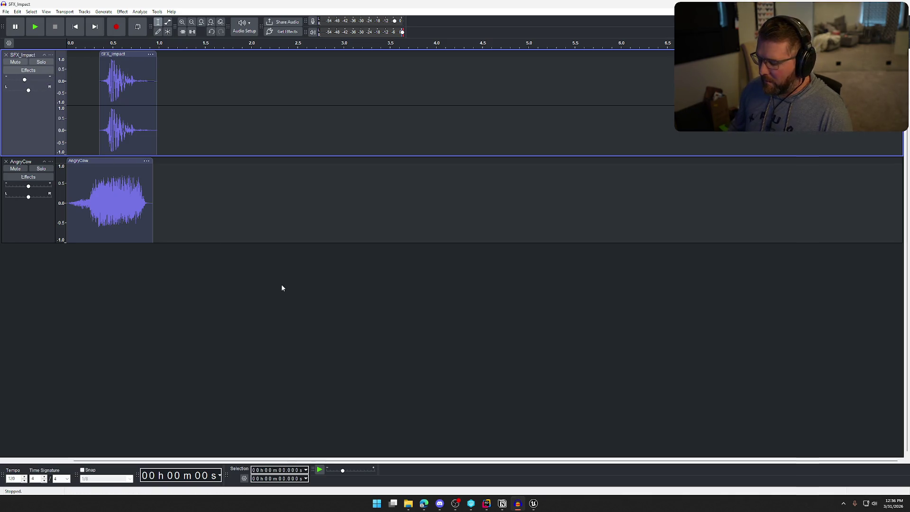
{"action": "key", "text": "space"}
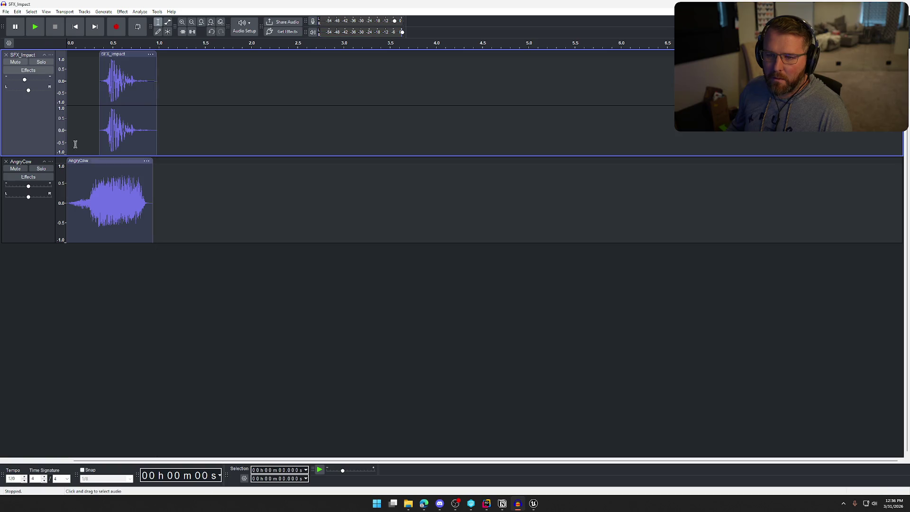
{"action": "left_click_drag", "start_coordinate": [26, 81], "coordinate": [29, 80]}
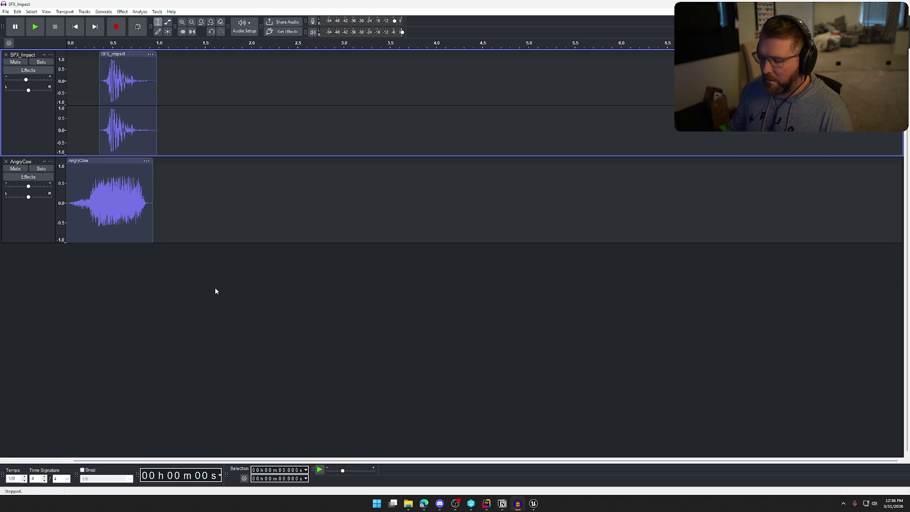
{"action": "key", "text": "space"}
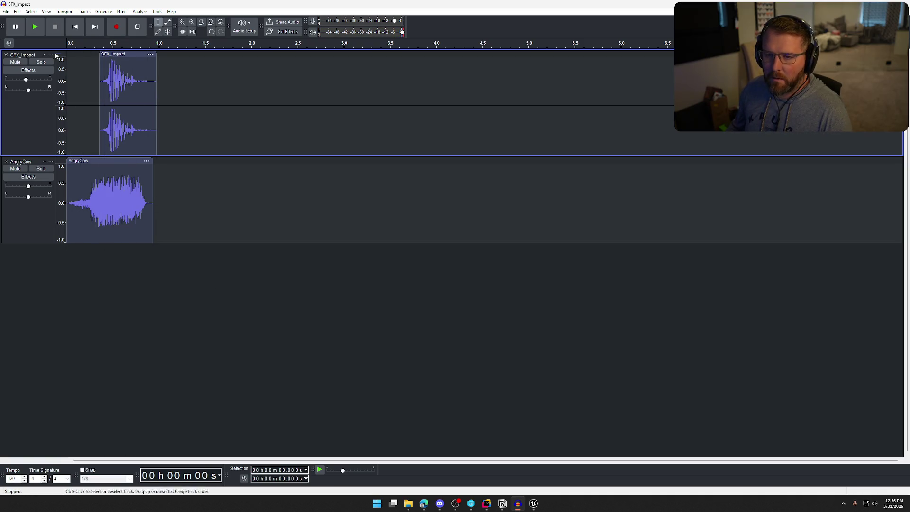
Step: Export the layered mix as a WAV file named BuffaloAttack
{"action": "left_click", "coordinate": [5, 11]}
{"action": "left_click", "coordinate": [43, 81]}
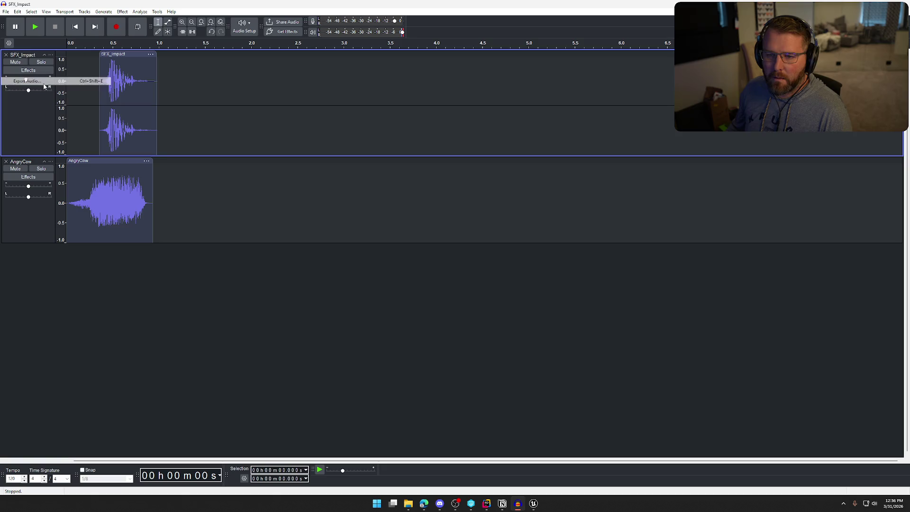
{"action": "type", "text": "BuffaloAt"}
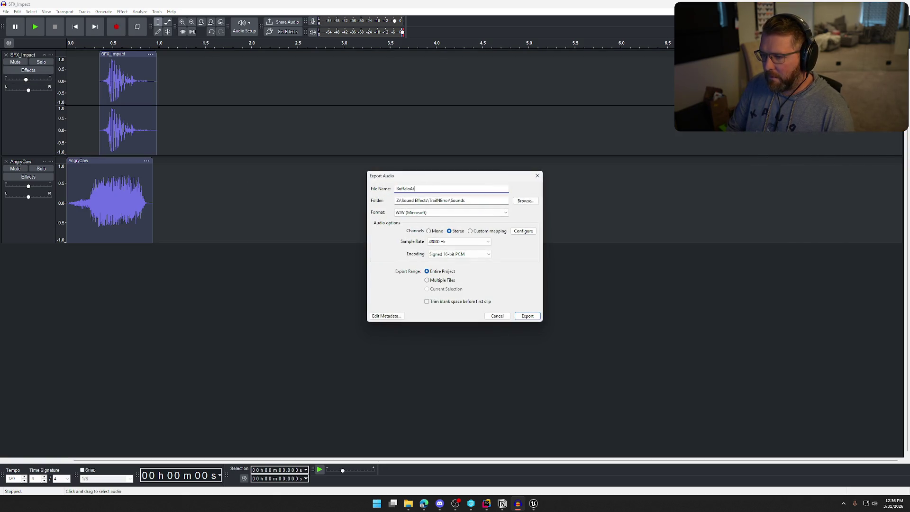
{"action": "left_click", "coordinate": [526, 315]}
{"action": "left_click", "coordinate": [532, 503]}
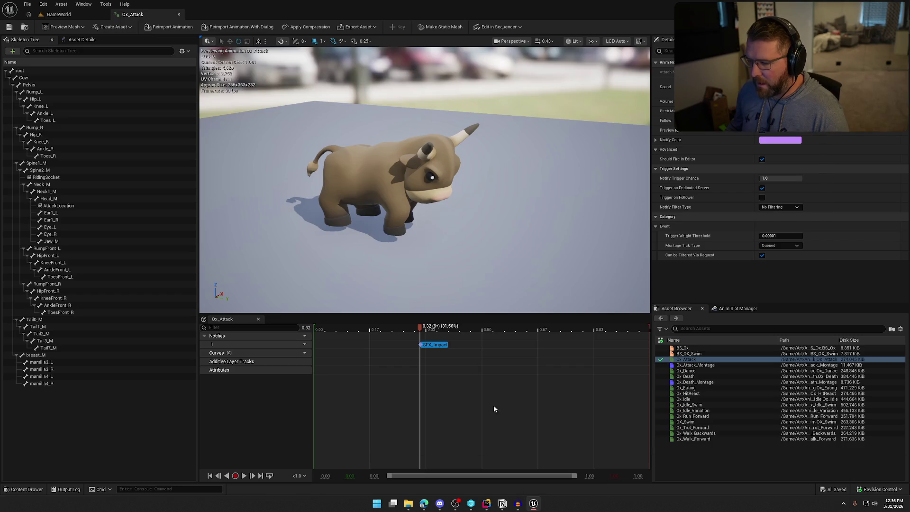
Step: Import the exported BuffaloAttack WAV into the Sounds/Animals folder and open it
{"action": "key", "text": "ctrl+space"}
{"action": "left_click", "coordinate": [32, 432]}
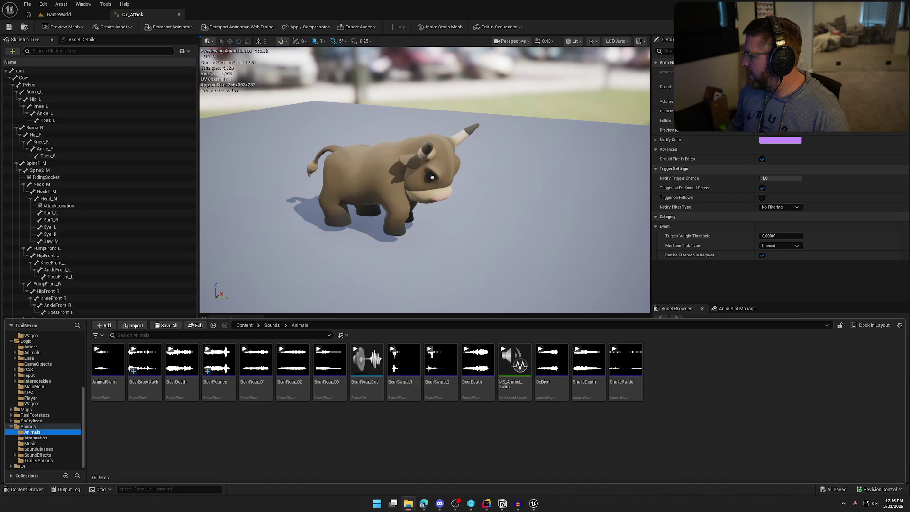
{"action": "left_click_drag", "start_coordinate": [754, 379], "coordinate": [710, 416]}
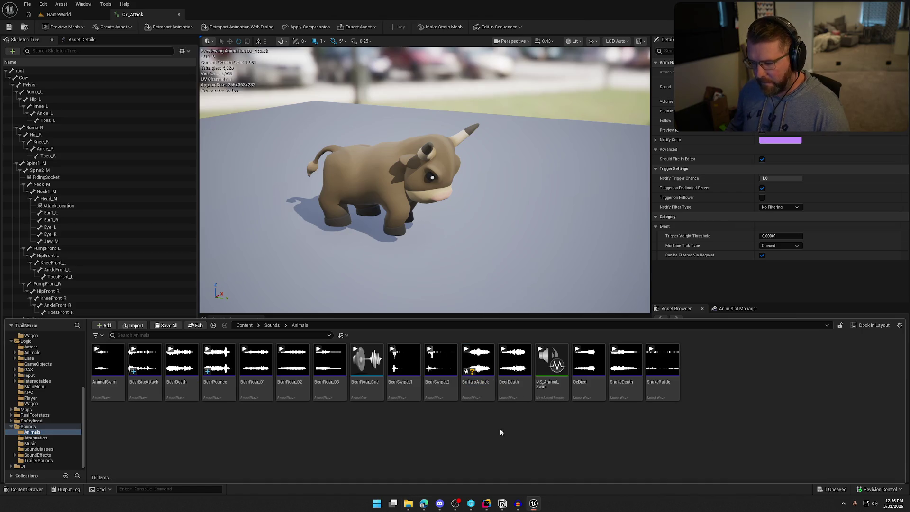
{"action": "double_click", "coordinate": [477, 365]}
Step: Set BuffaloAttack to SFX class, Animal_Atten attenuation and Play when Silent, then save
{"action": "scroll", "coordinate": [435, 200], "scroll_direction": "down", "scroll_amount": 3}
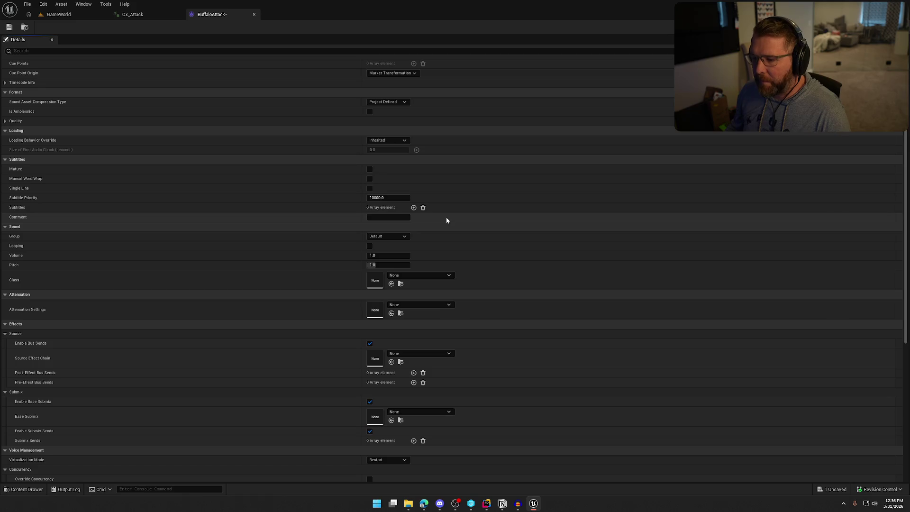
{"action": "left_click", "coordinate": [433, 273]}
{"action": "left_click", "coordinate": [429, 363]}
{"action": "left_click", "coordinate": [406, 305]}
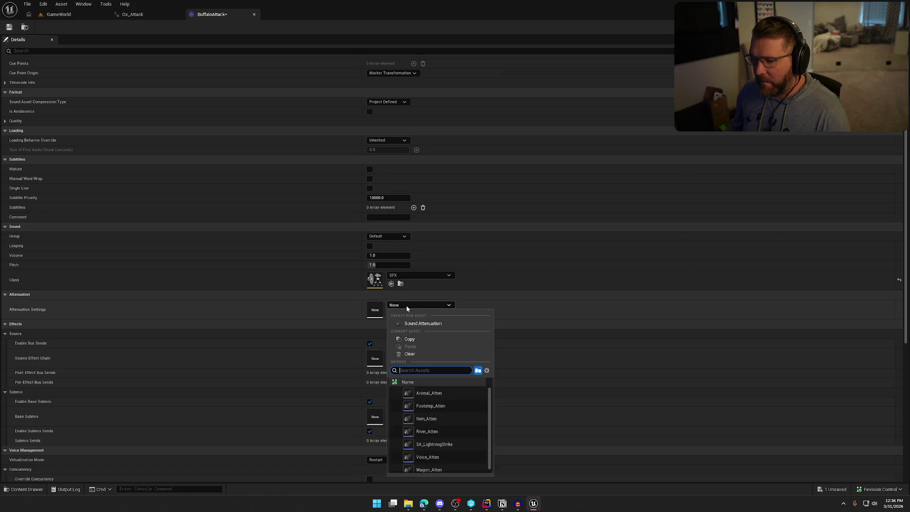
{"action": "left_click", "coordinate": [440, 398]}
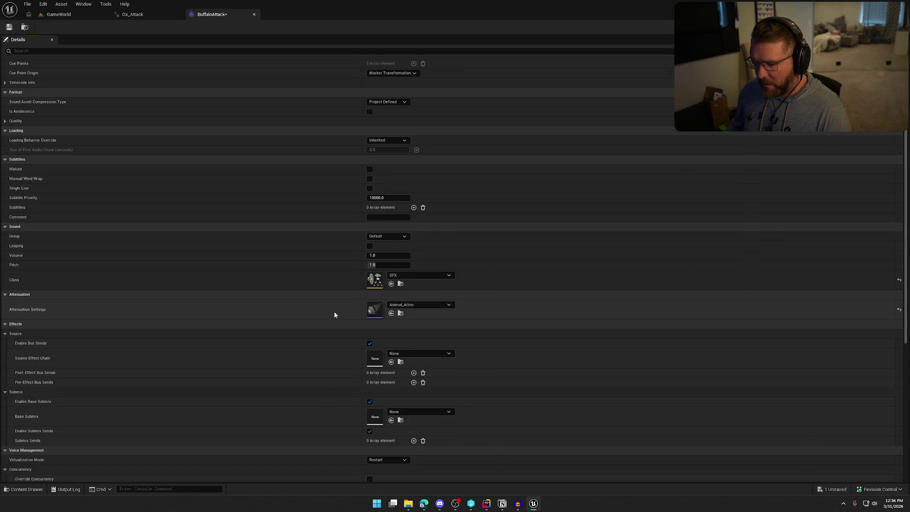
{"action": "left_click", "coordinate": [391, 457]}
{"action": "left_click", "coordinate": [382, 473]}
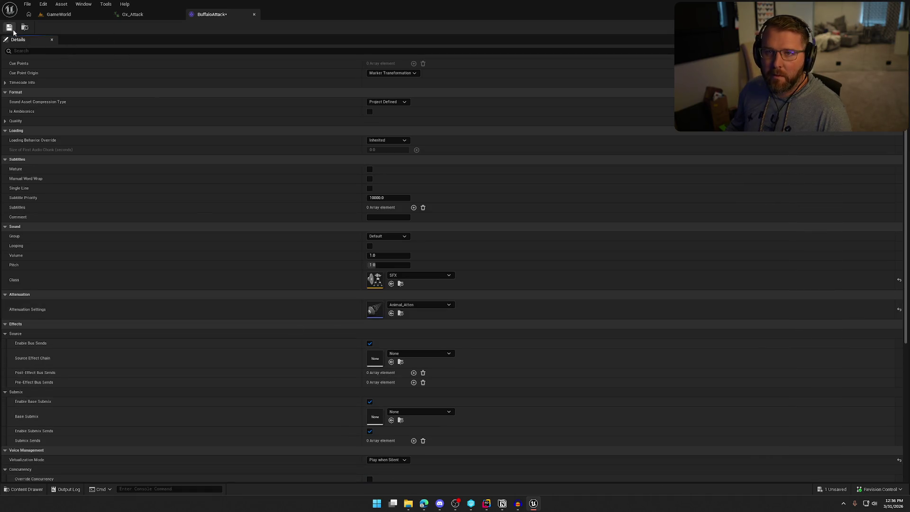
{"action": "left_click", "coordinate": [137, 14]}
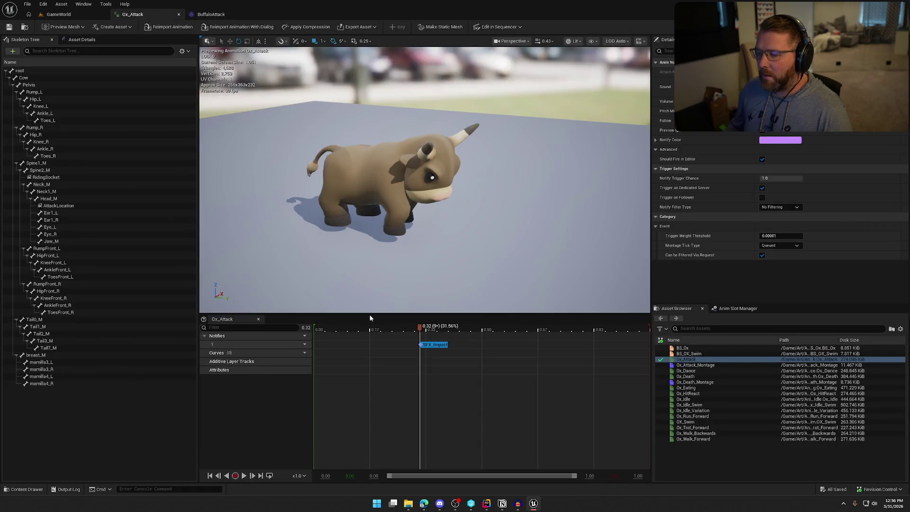
Step: Move the notify to the animation start, set its sound to BuffaloAttack, preview, and save
{"action": "left_click_drag", "start_coordinate": [436, 345], "coordinate": [324, 348]}
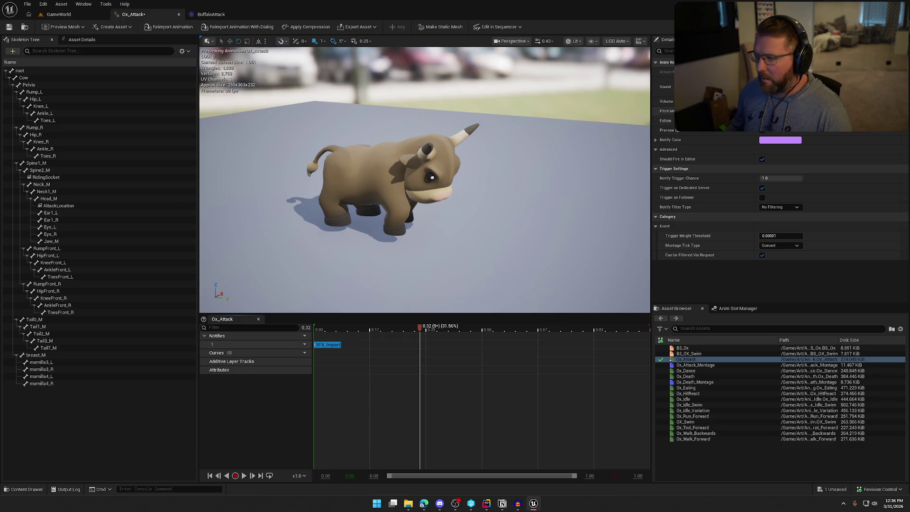
{"action": "left_click", "coordinate": [805, 87]}
{"action": "type", "text": "buff"}
{"action": "left_click", "coordinate": [825, 211]}
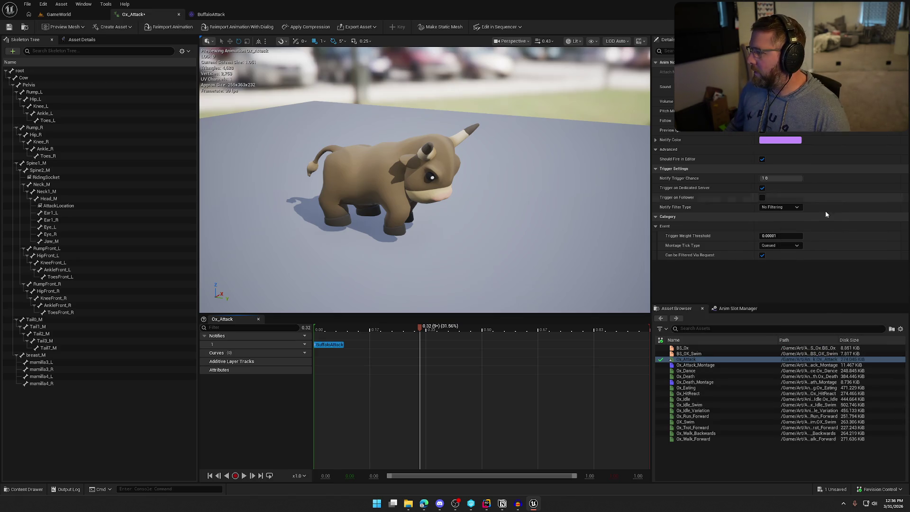
{"action": "left_click", "coordinate": [244, 476]}
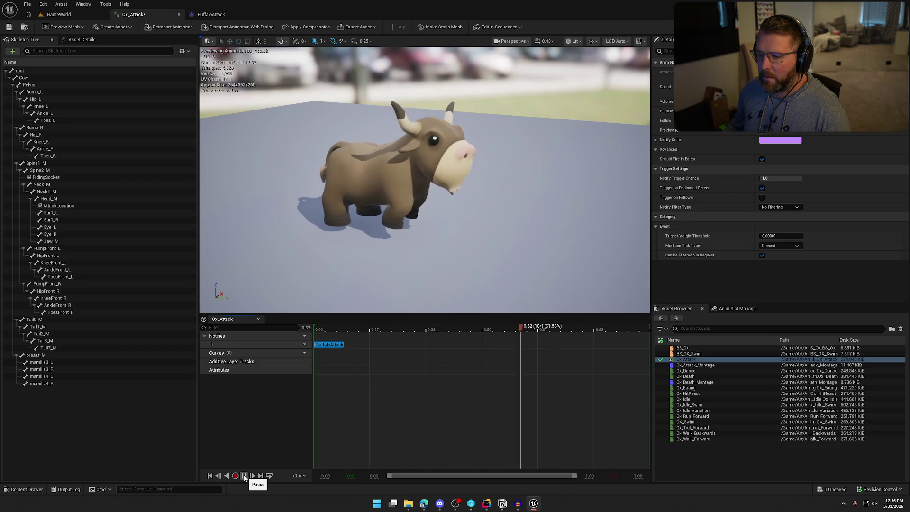
{"action": "left_click", "coordinate": [244, 475]}
{"action": "left_click", "coordinate": [9, 26]}
Step: Play-test GameWorld, running the character into a buffalo until it attacks, then stop
{"action": "left_click", "coordinate": [46, 15]}
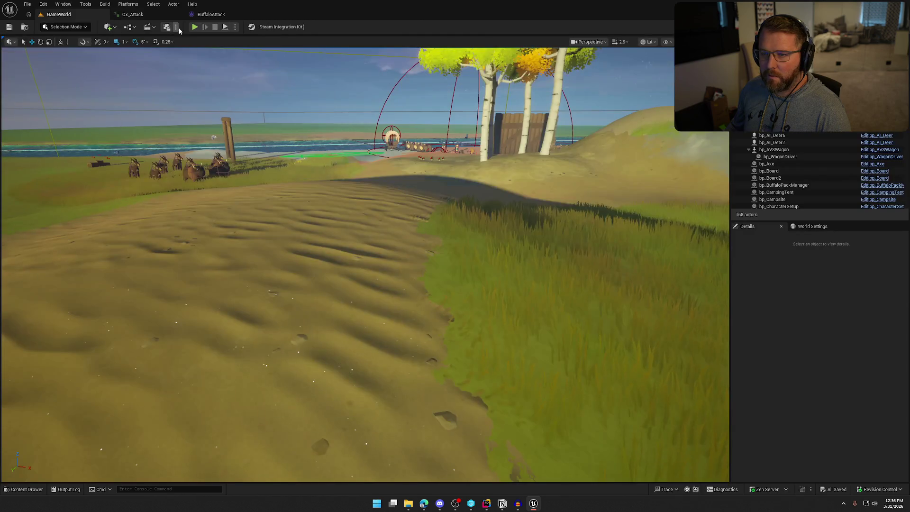
{"action": "key", "text": "shift+w"}
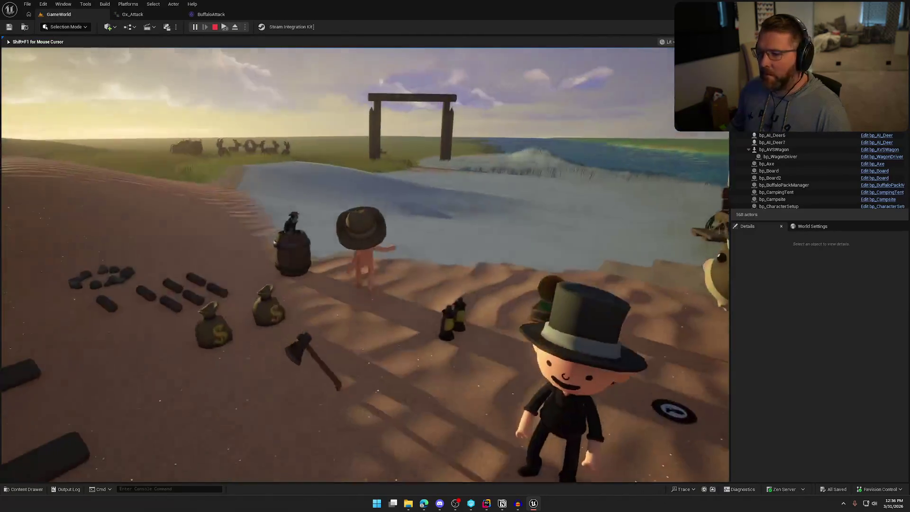
{"action": "key", "text": "shift+w"}
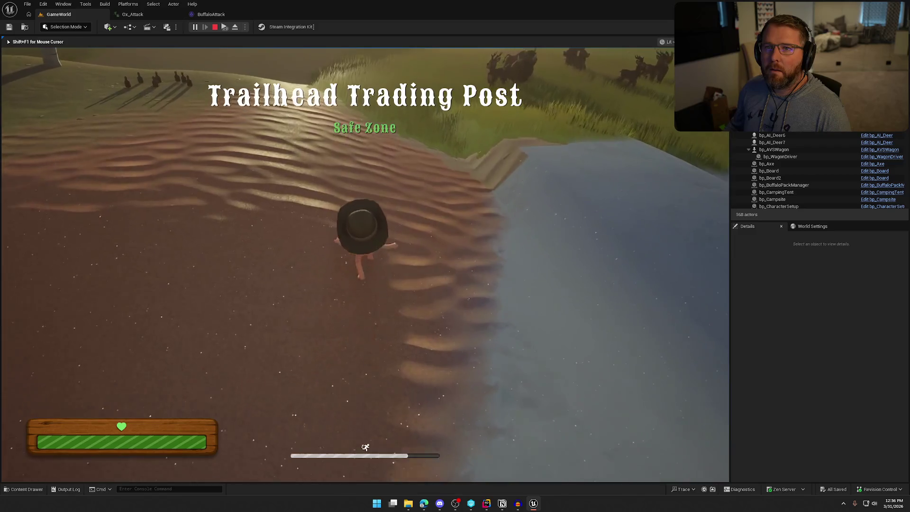
{"action": "key", "text": "shift+w"}
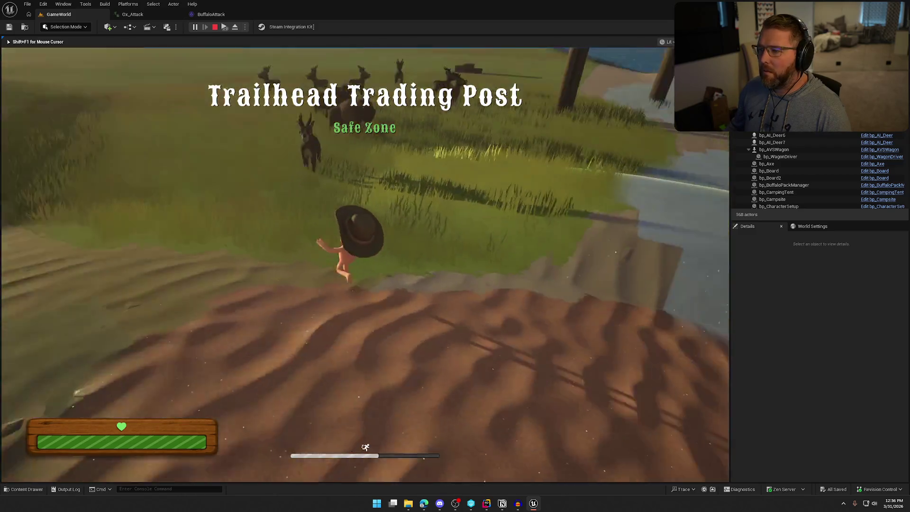
{"action": "key", "text": "shift+w"}
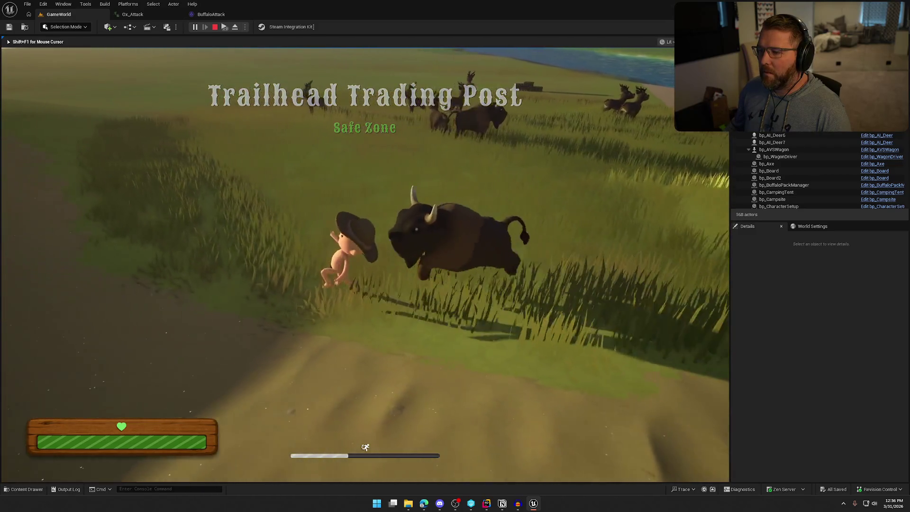
{"action": "key", "text": "w"}
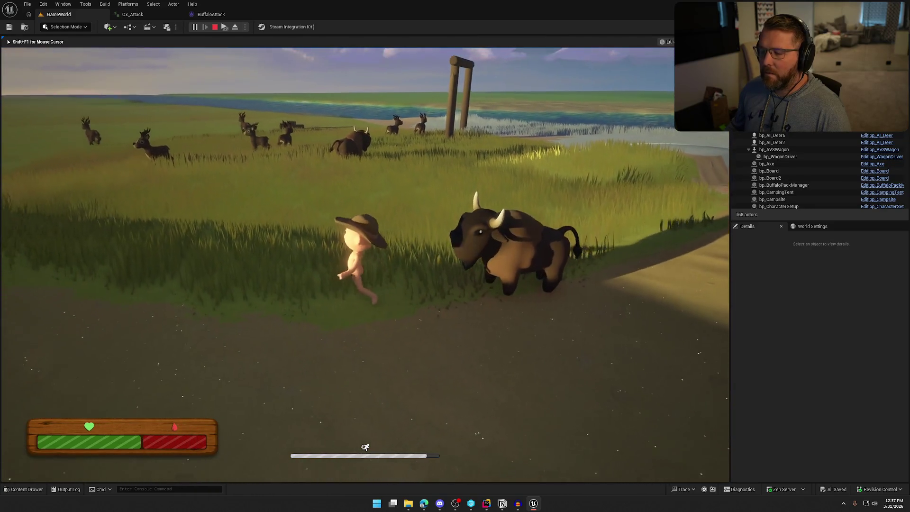
{"action": "key", "text": "Escape"}
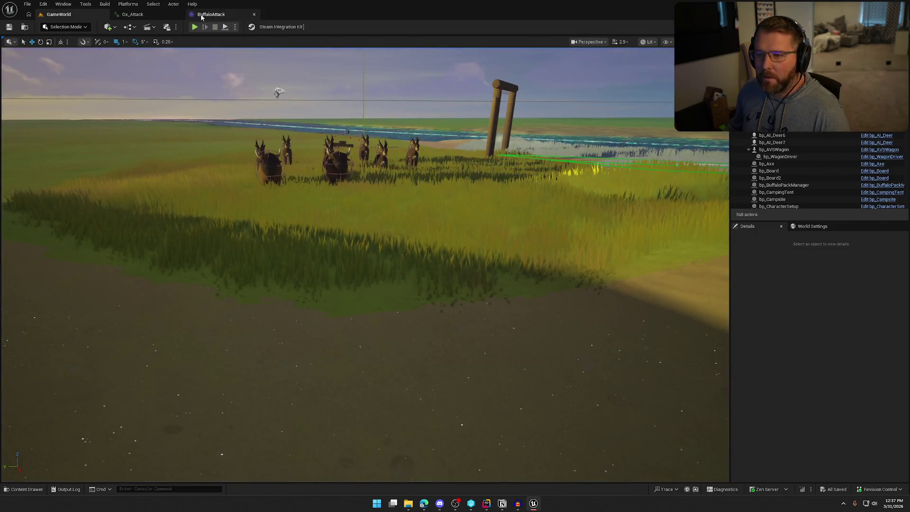
Step: Open the BuffaloAttack sound asset and show it in the Sounds/Animals content folder
{"action": "left_click", "coordinate": [205, 15]}
{"action": "left_click", "coordinate": [23, 28]}
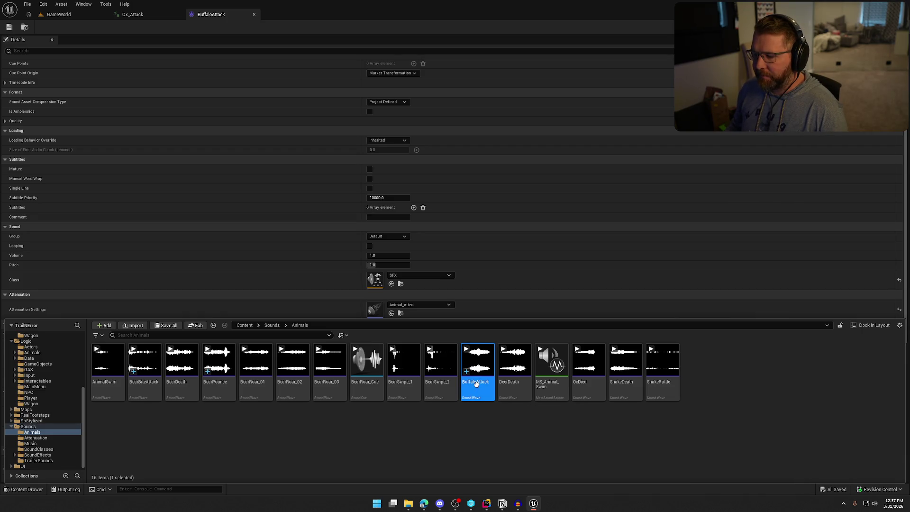
{"action": "mouse_move", "coordinate": [477, 387]}
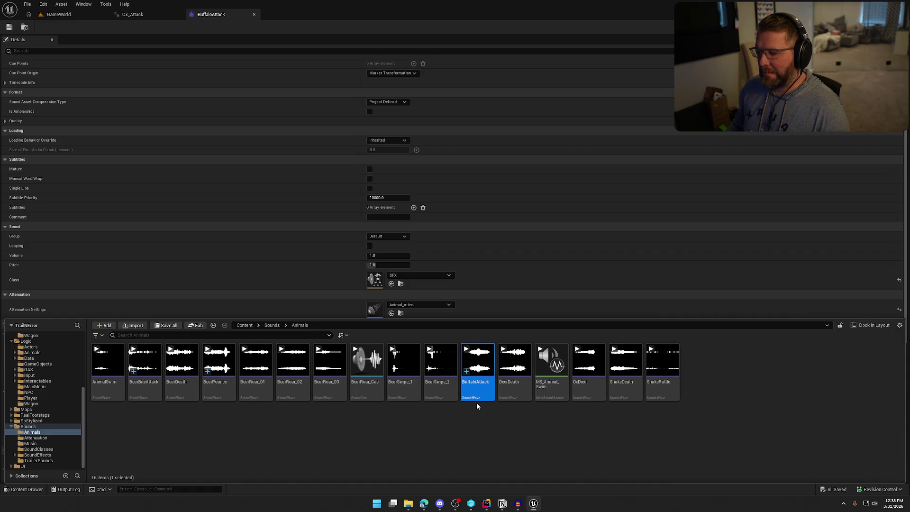
{"action": "left_click", "coordinate": [517, 503]}
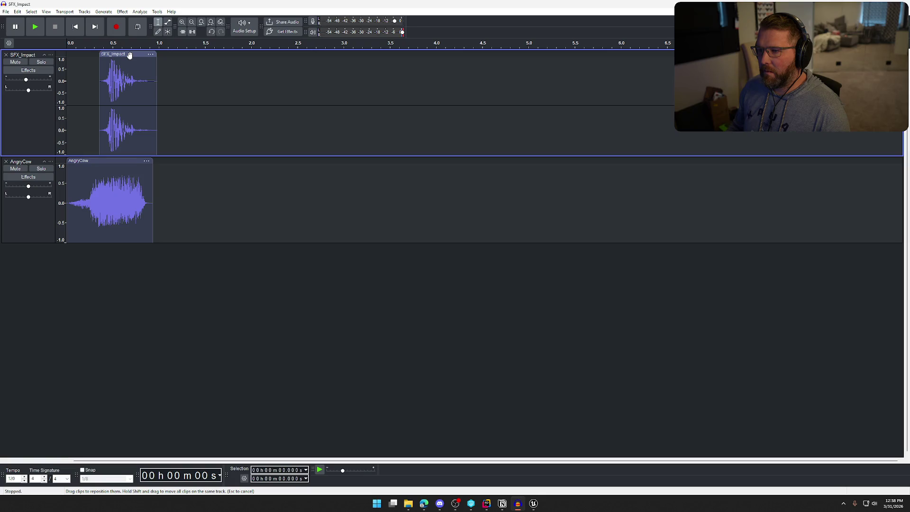
Step: Delete the SFX_Impact track, leaving only AngryCow, and begin an audio export
{"action": "left_click", "coordinate": [6, 54]}
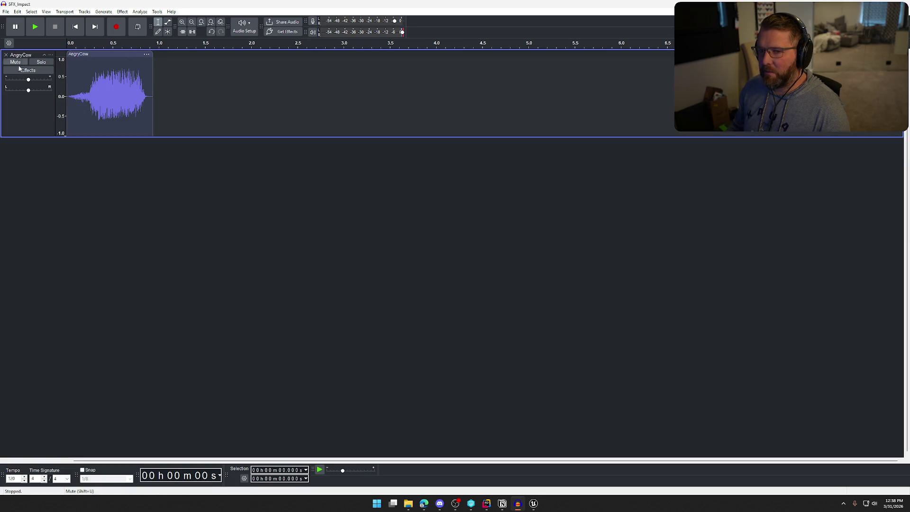
{"action": "left_click", "coordinate": [5, 10]}
{"action": "left_click", "coordinate": [43, 82]}
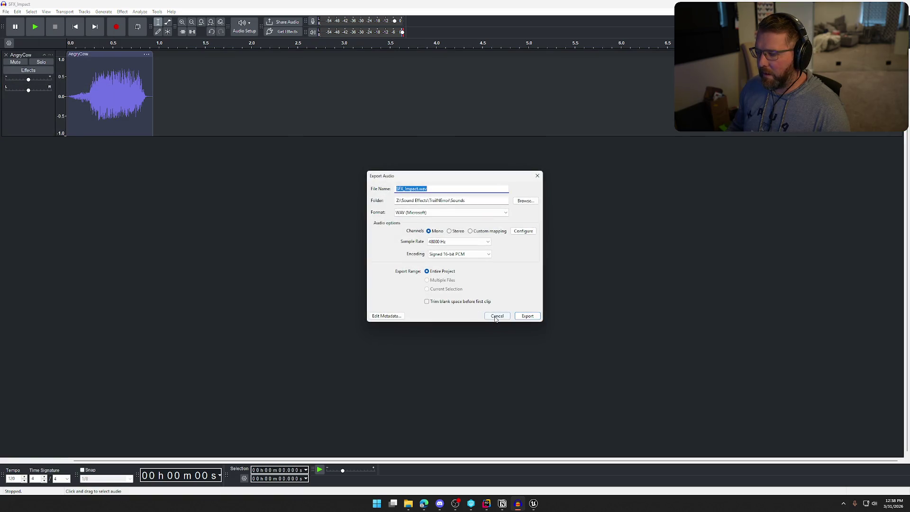
{"action": "left_click", "coordinate": [524, 200]}
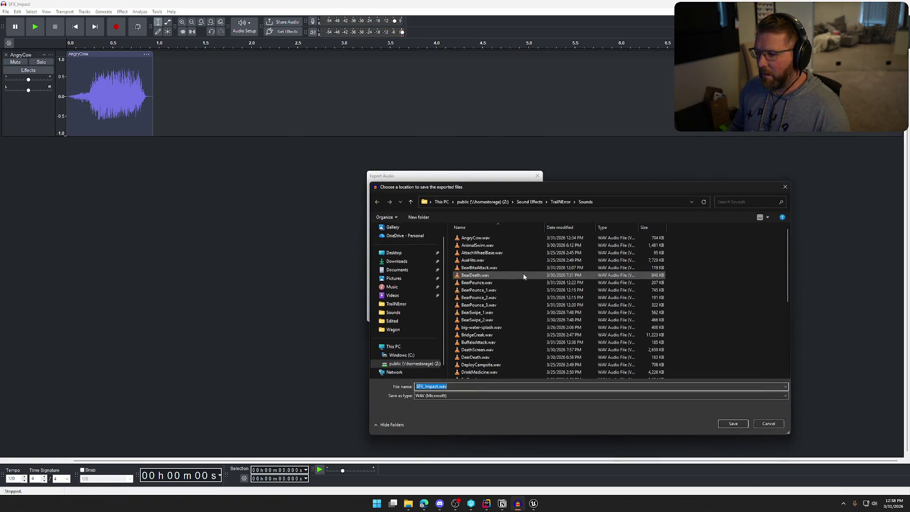
{"action": "scroll", "coordinate": [507, 270], "scroll_direction": "down", "scroll_amount": 1}
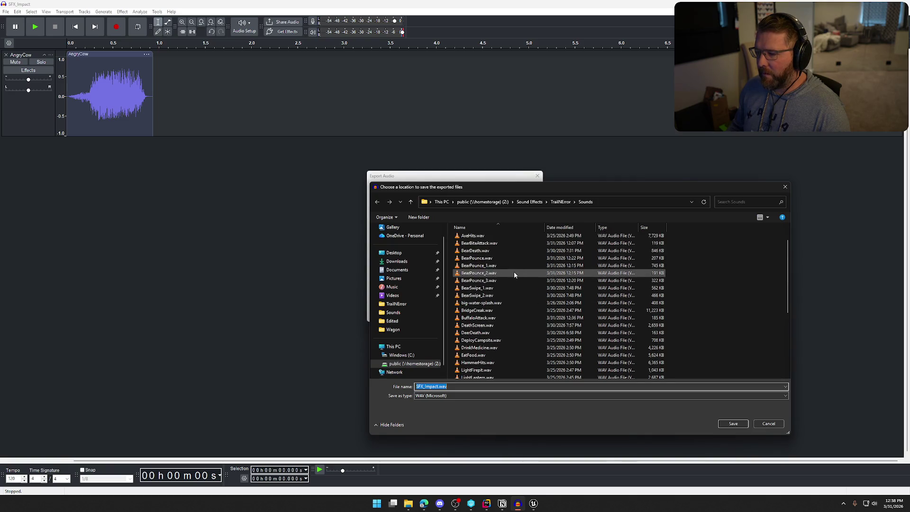
{"action": "scroll", "coordinate": [495, 273], "scroll_direction": "up", "scroll_amount": 1}
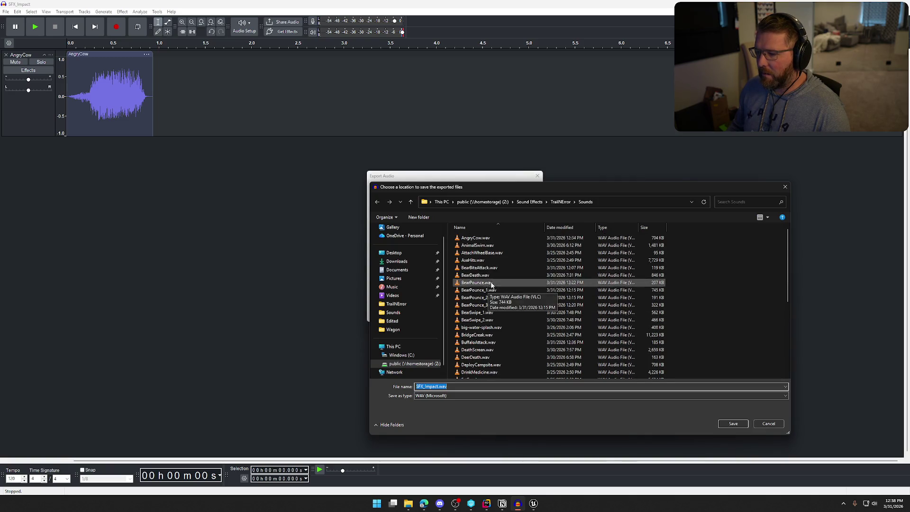
{"action": "scroll", "coordinate": [499, 273], "scroll_direction": "down", "scroll_amount": 2}
{"action": "scroll", "coordinate": [515, 285], "scroll_direction": "up", "scroll_amount": 2}
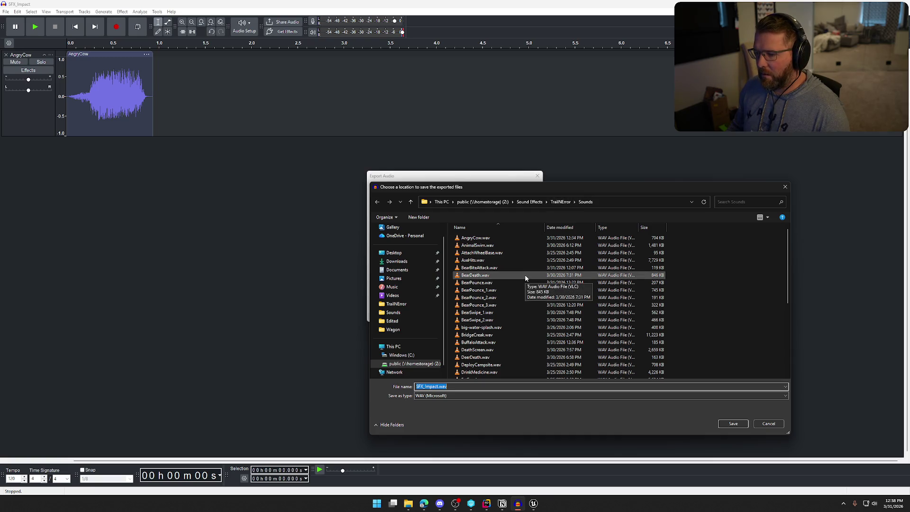
Step: Export the audio over BuffaloAttack.wav in the Sounds folder, replacing the existing file
{"action": "left_click", "coordinate": [531, 341]}
{"action": "left_click", "coordinate": [732, 423]}
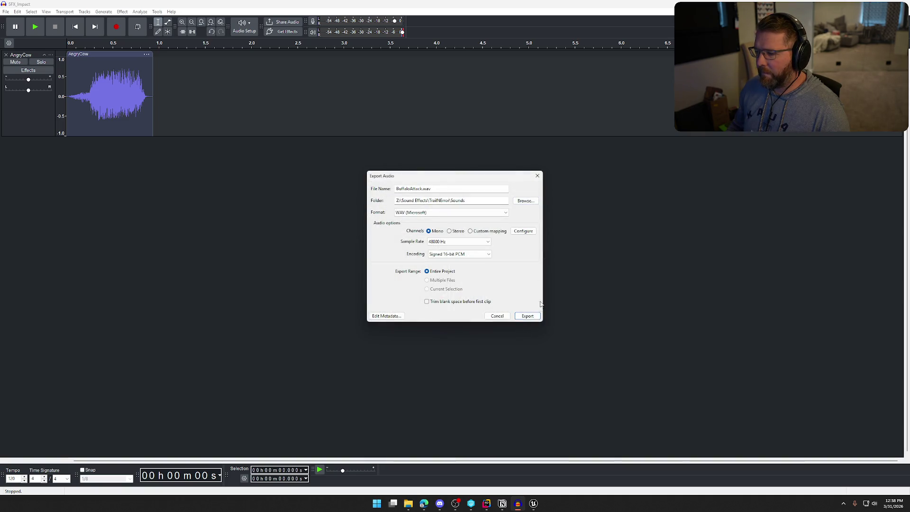
{"action": "left_click", "coordinate": [508, 251]}
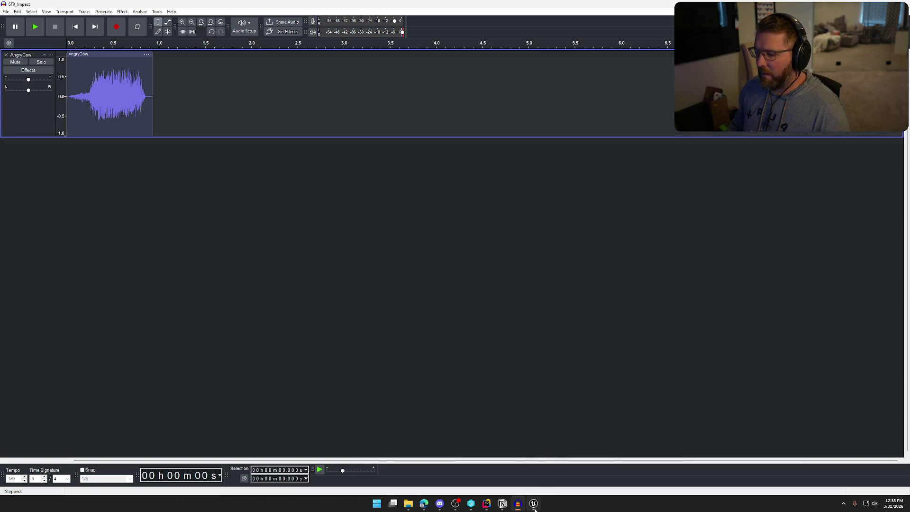
{"action": "left_click", "coordinate": [533, 503]}
{"action": "right_click", "coordinate": [481, 379]}
Step: Reimport BuffaloAttack from the updated WAV and save it
{"action": "mouse_move", "coordinate": [557, 176]}
{"action": "left_click", "coordinate": [516, 64]}
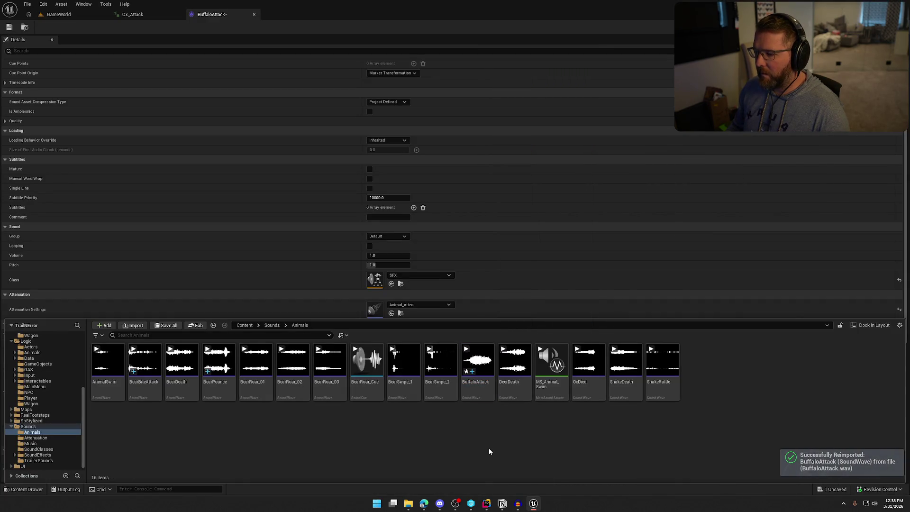
{"action": "key", "text": "ctrl+s"}
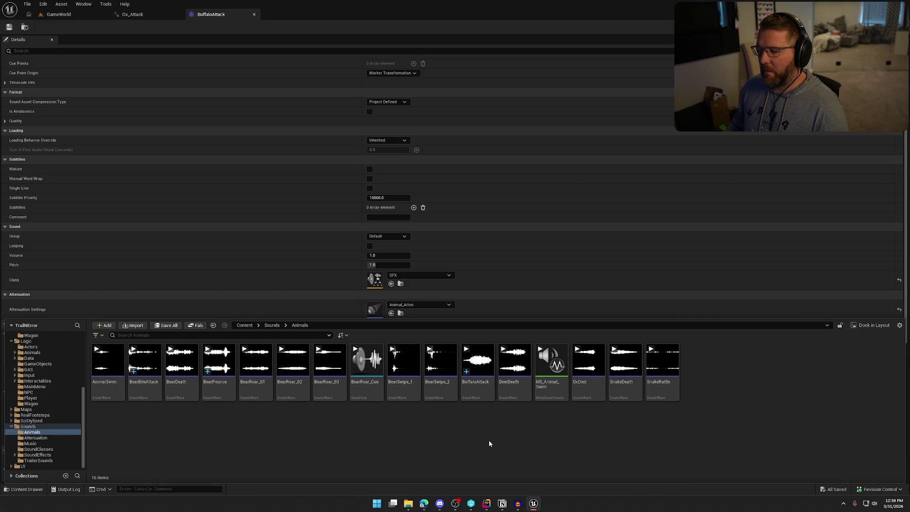
Step: Create a BuffaloAttack_Cue sound cue from BuffaloAttack, save it, and open it
{"action": "left_click", "coordinate": [474, 394]}
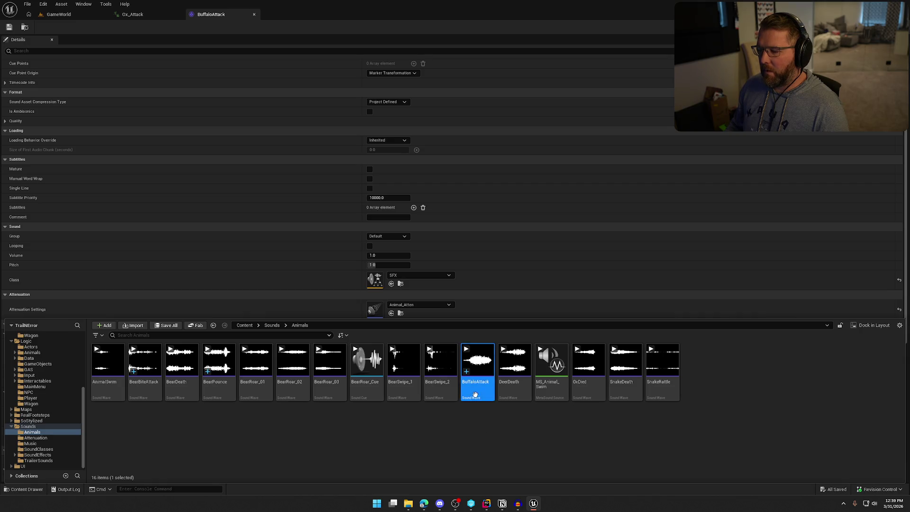
{"action": "right_click", "coordinate": [475, 394]}
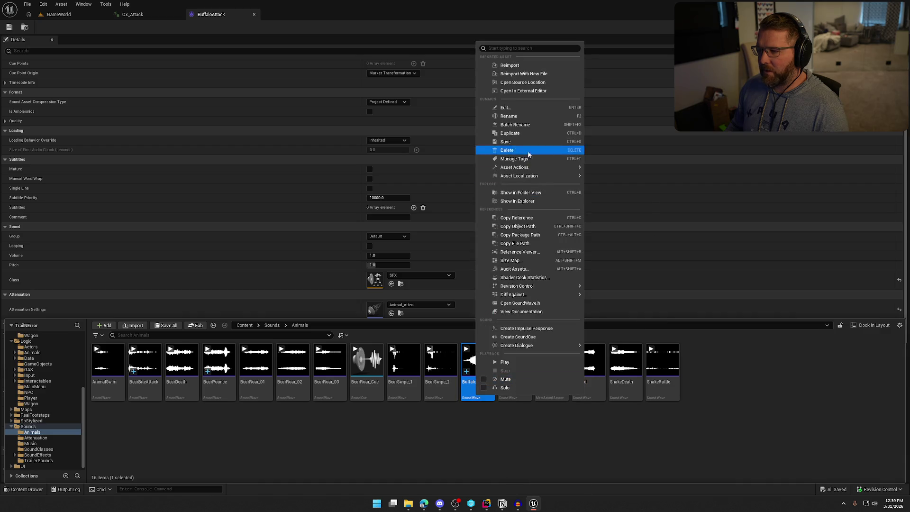
{"action": "left_click", "coordinate": [546, 335]}
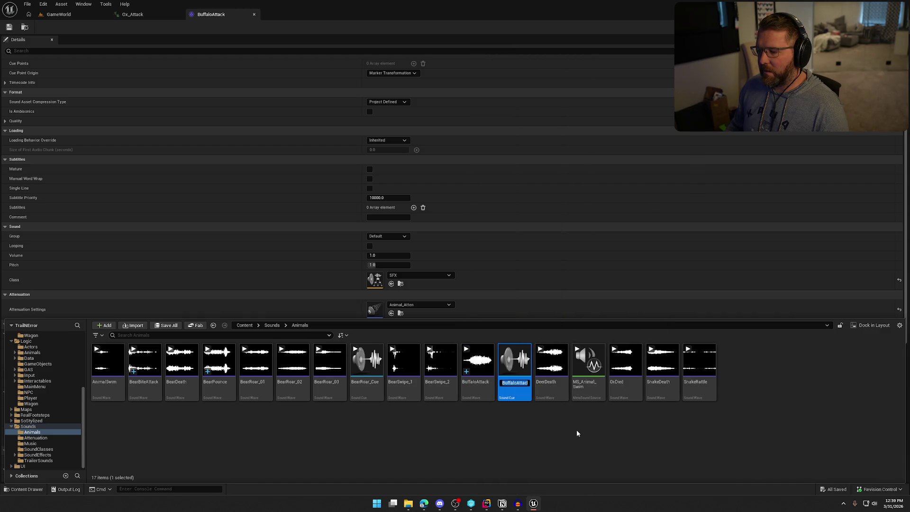
{"action": "key", "text": "Return"}
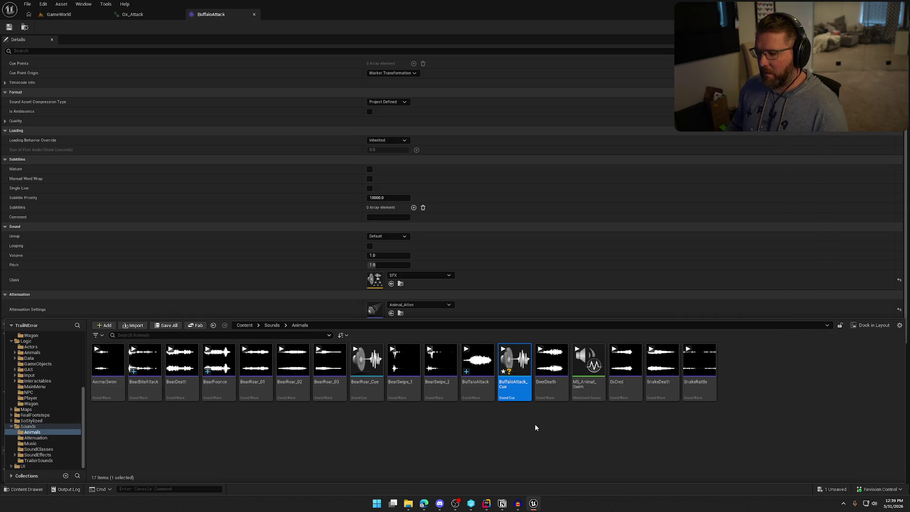
{"action": "key", "text": "ctrl+s"}
{"action": "double_click", "coordinate": [521, 389]}
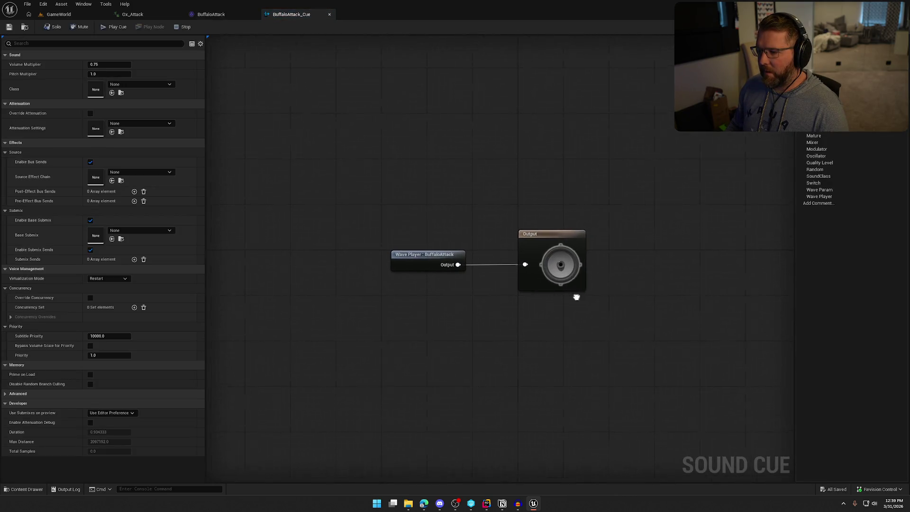
Step: Insert a Modulator node between the Wave Player and the Output
{"action": "left_click", "coordinate": [555, 229]}
{"action": "left_click_drag", "start_coordinate": [556, 228], "coordinate": [555, 234]}
{"action": "mouse_move", "coordinate": [364, 229]}
{"action": "left_mouse_down"}
{"action": "mouse_move", "coordinate": [431, 240]}
{"action": "mouse_move", "coordinate": [523, 232]}
{"action": "left_mouse_up"}
{"action": "type", "text": "mod"}
{"action": "key", "text": "Return"}
{"action": "left_click_drag", "start_coordinate": [456, 250], "coordinate": [451, 228]}
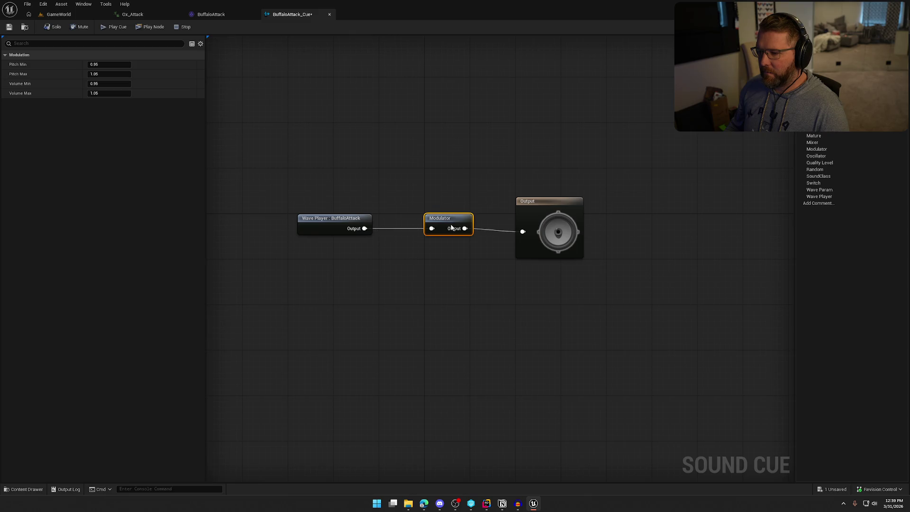
Step: Set the Modulator's pitch range to 0.9–1.1 and minimum volume to 0.8
{"action": "left_click", "coordinate": [109, 64]}
{"action": "type", "text": "0.9"}
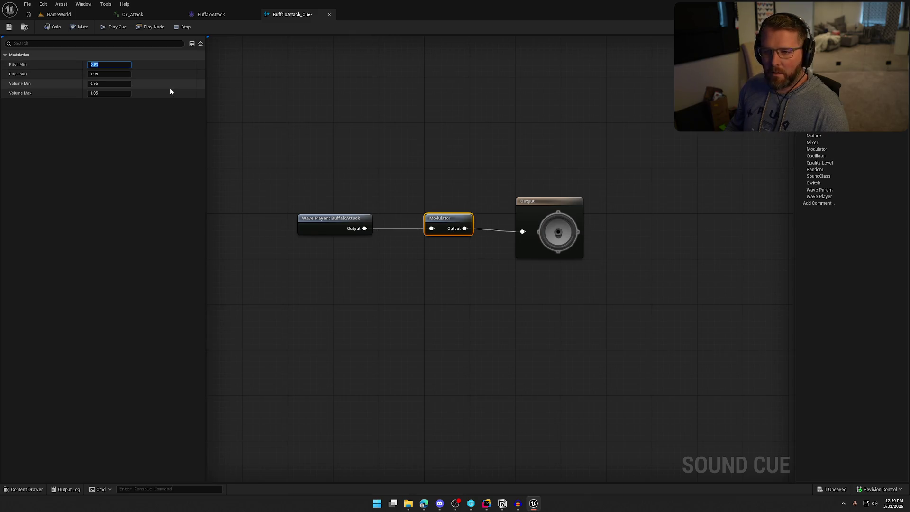
{"action": "key", "text": "Tab"}
{"action": "type", "text": "1.1"}
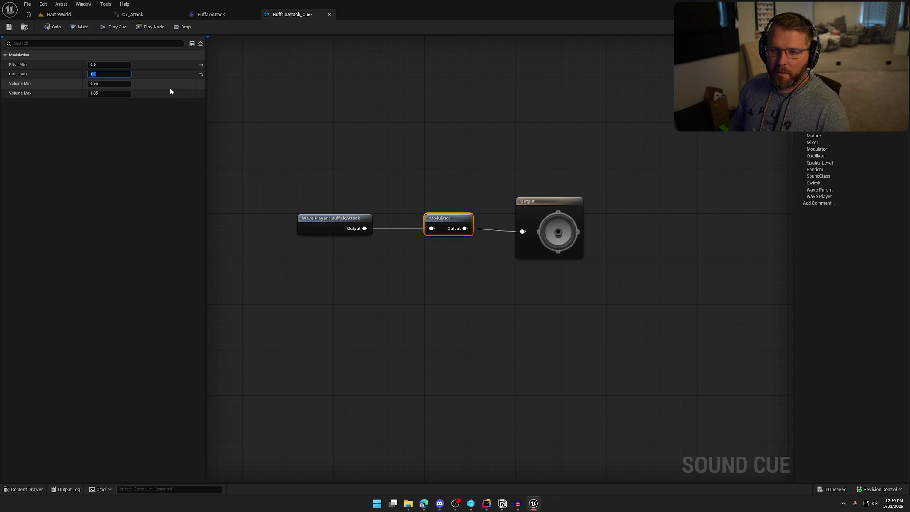
{"action": "left_click", "coordinate": [95, 84]}
{"action": "key", "text": "BackSpace"}
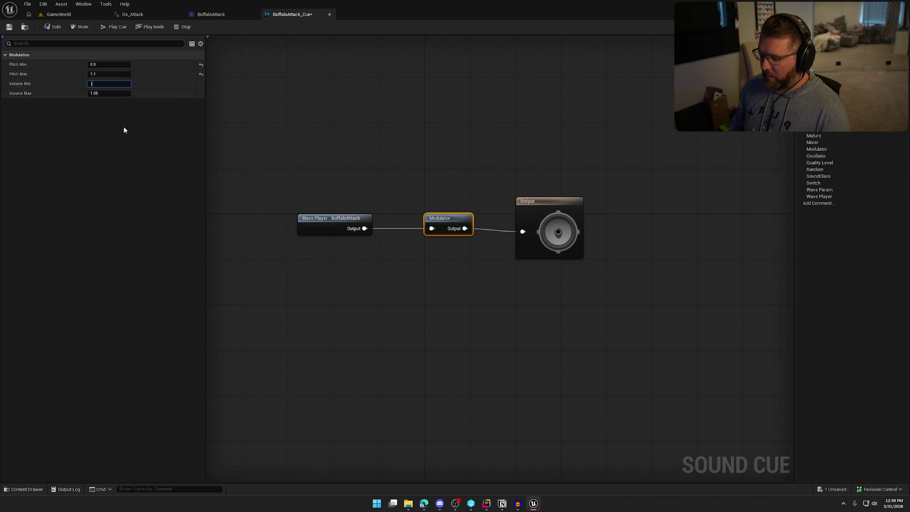
{"action": "type", "text": "8"}
{"action": "key", "text": "Return"}
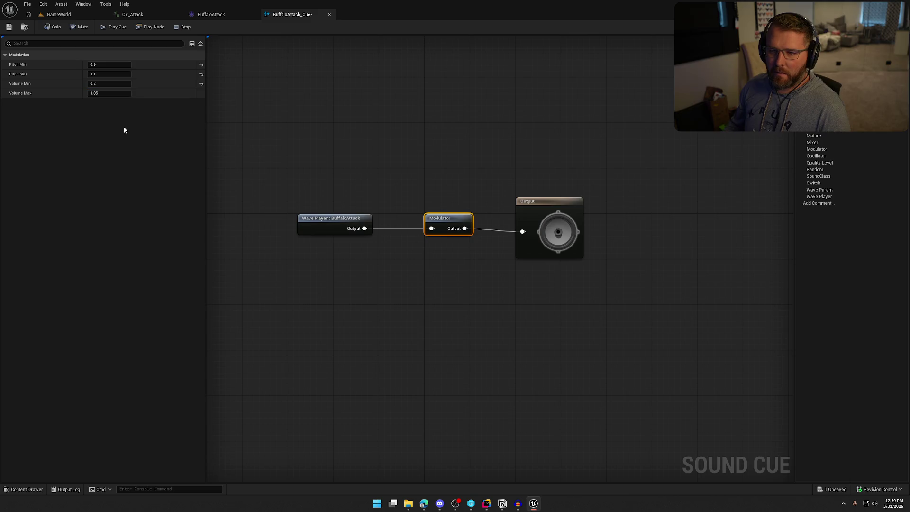
Step: Save and preview BuffaloAttack_Cue, then view the cue's own properties
{"action": "left_click", "coordinate": [10, 28]}
{"action": "left_click", "coordinate": [126, 28]}
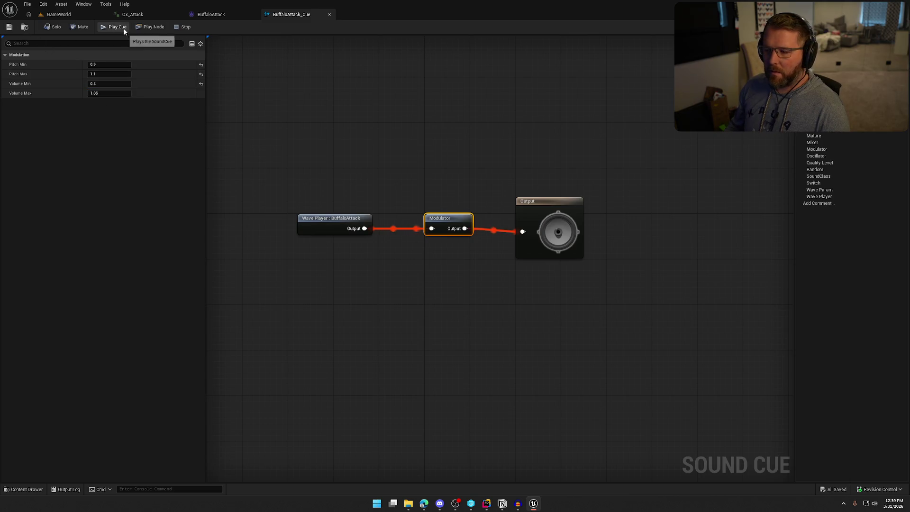
{"action": "key", "text": "ctrl+a"}
{"action": "left_click", "coordinate": [499, 300]}
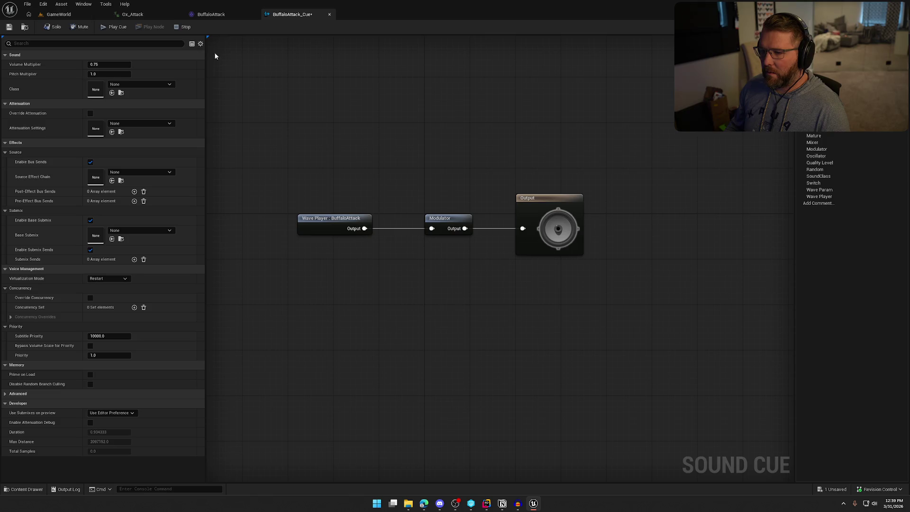
Step: Preview BuffaloAttack_Cue, then set Class SFX, Attenuation Animal_Atten and Virtualization Play when Silent
{"action": "left_click", "coordinate": [108, 29]}
{"action": "left_click", "coordinate": [112, 29]}
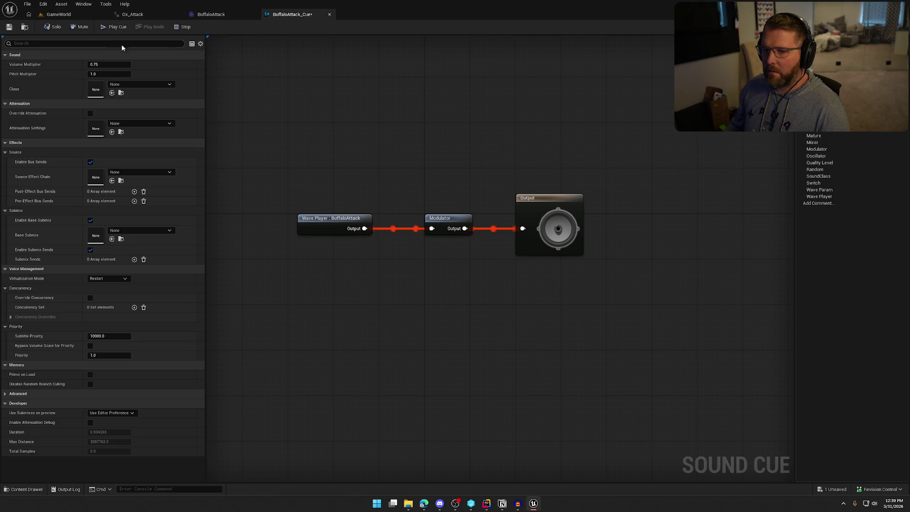
{"action": "left_click", "coordinate": [140, 84]}
{"action": "left_click", "coordinate": [142, 203]}
{"action": "left_click", "coordinate": [140, 123]}
{"action": "left_click", "coordinate": [158, 194]}
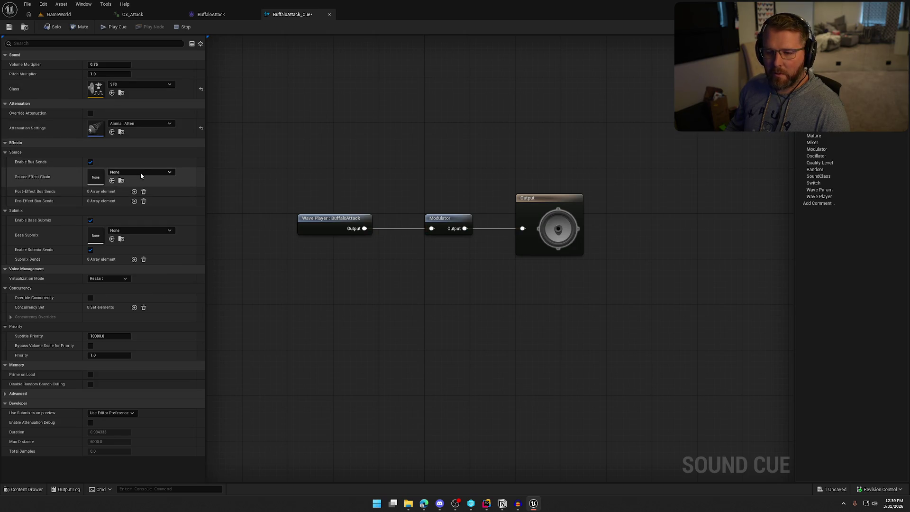
{"action": "left_click", "coordinate": [108, 278]}
{"action": "left_click", "coordinate": [117, 301]}
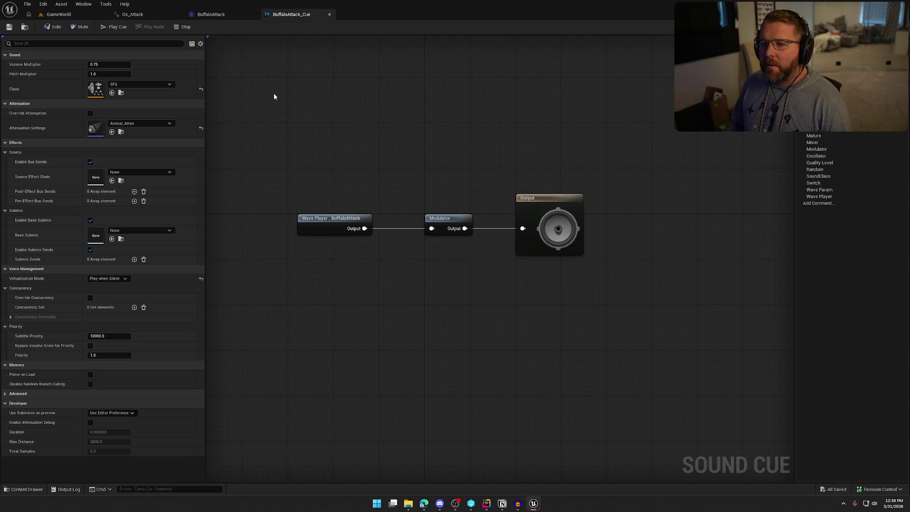
Step: Go back to the Ox_Attack animation editor
{"action": "left_click", "coordinate": [219, 17]}
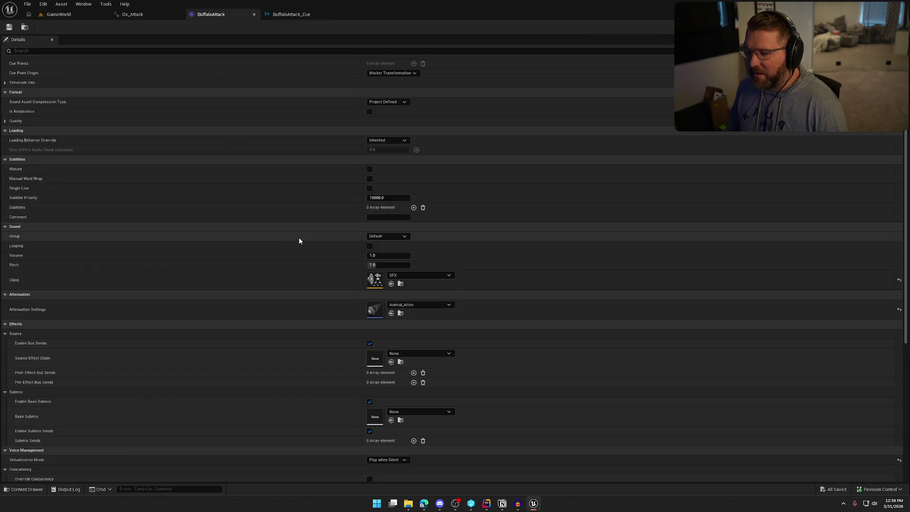
{"action": "scroll", "coordinate": [278, 266], "scroll_direction": "up", "scroll_amount": 3}
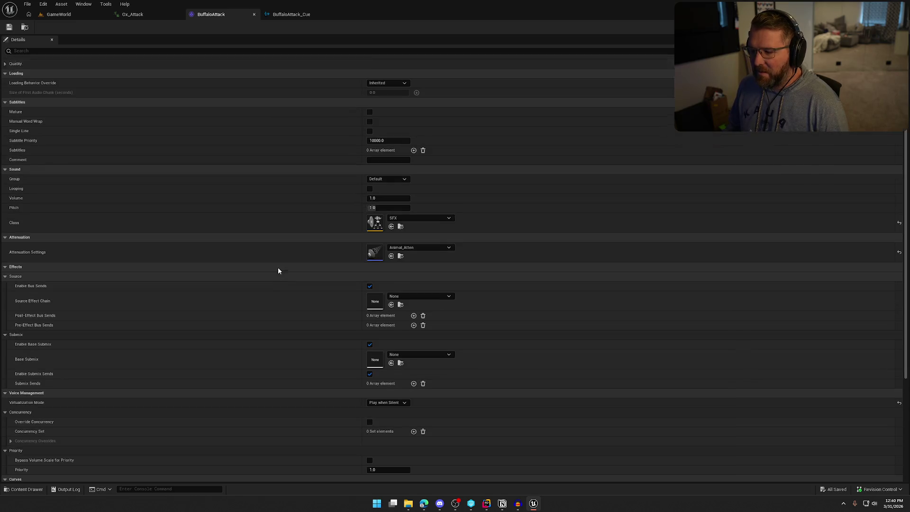
{"action": "left_click", "coordinate": [151, 15]}
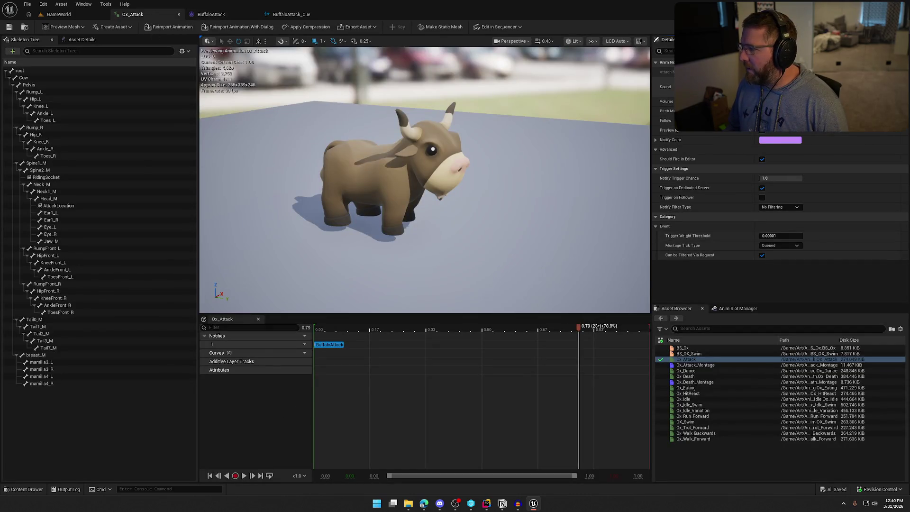
Step: Make the Ox_Attack notify play BuffaloAttack_Cue and save the animation
{"action": "left_click", "coordinate": [805, 90]}
{"action": "left_click", "coordinate": [826, 205]}
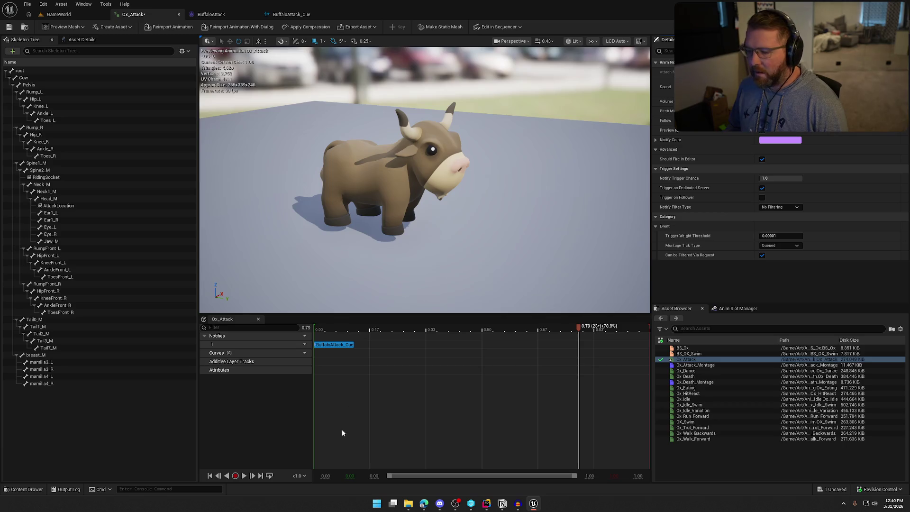
{"action": "key", "text": "ctrl+s"}
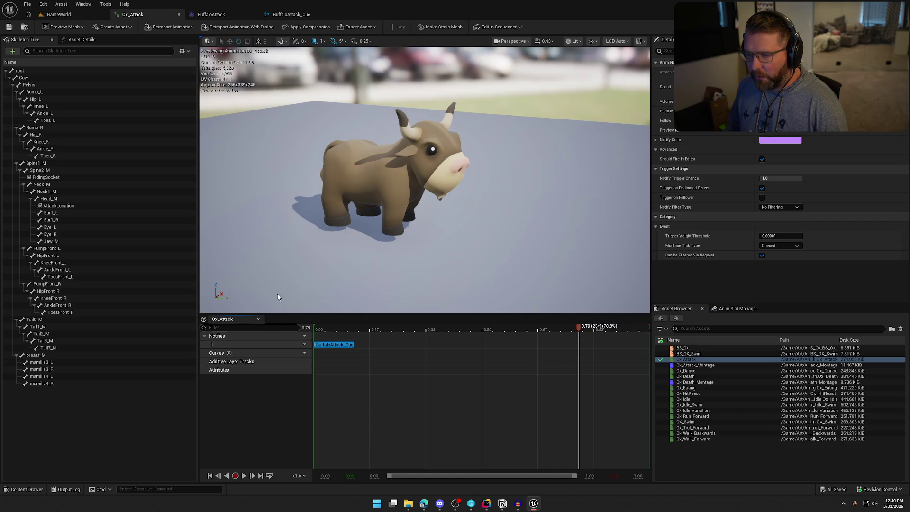
Step: Open Ox_Attack_Montage, inspect its Attack notify, then close the asset editors
{"action": "left_click", "coordinate": [218, 14]}
{"action": "left_click", "coordinate": [133, 14]}
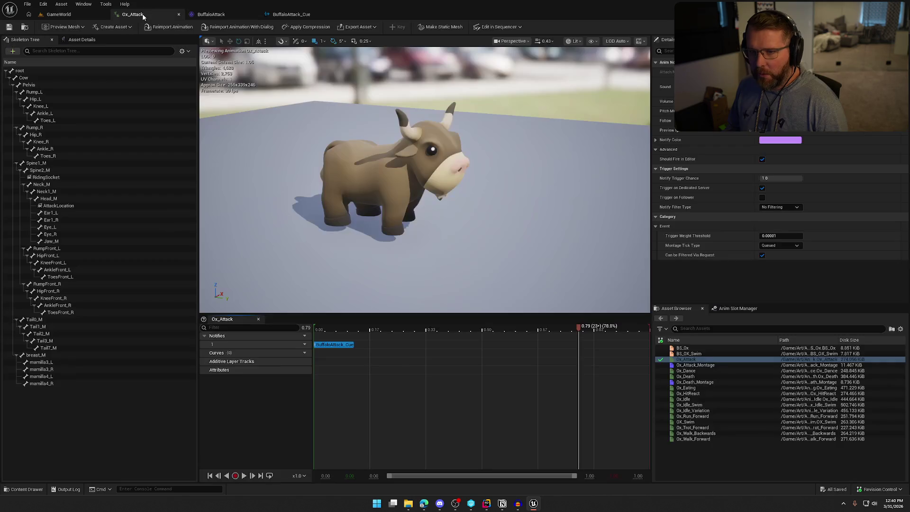
{"action": "key", "text": "ctrl+space"}
{"action": "double_click", "coordinate": [255, 367]}
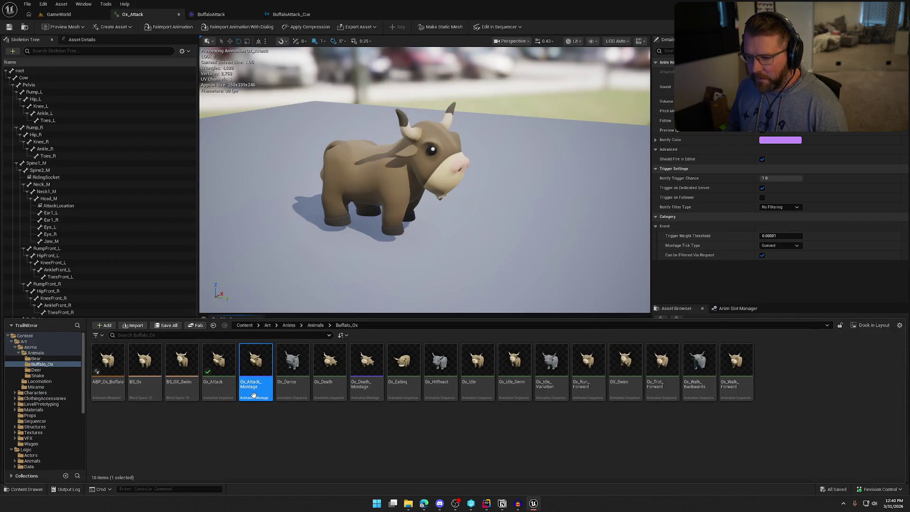
{"action": "left_click", "coordinate": [466, 378]}
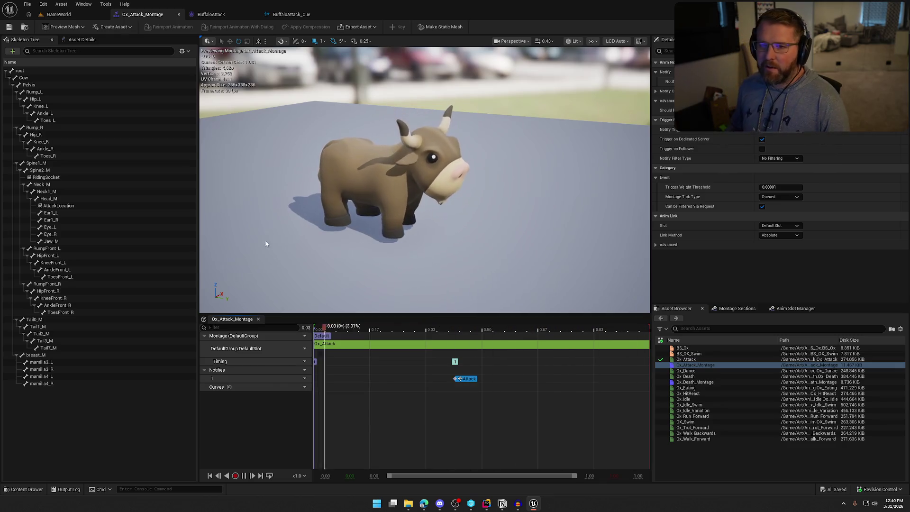
{"action": "left_click", "coordinate": [178, 14]}
{"action": "left_click", "coordinate": [179, 15]}
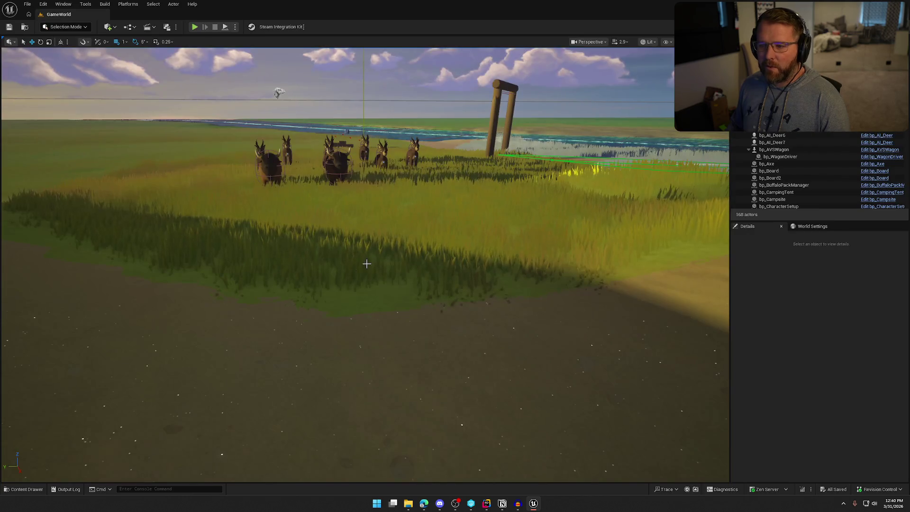
Step: Browse the Content Drawer to Content > Logic > Player and open bp_Player
{"action": "key", "text": "ctrl+space"}
{"action": "left_click", "coordinate": [240, 456]}
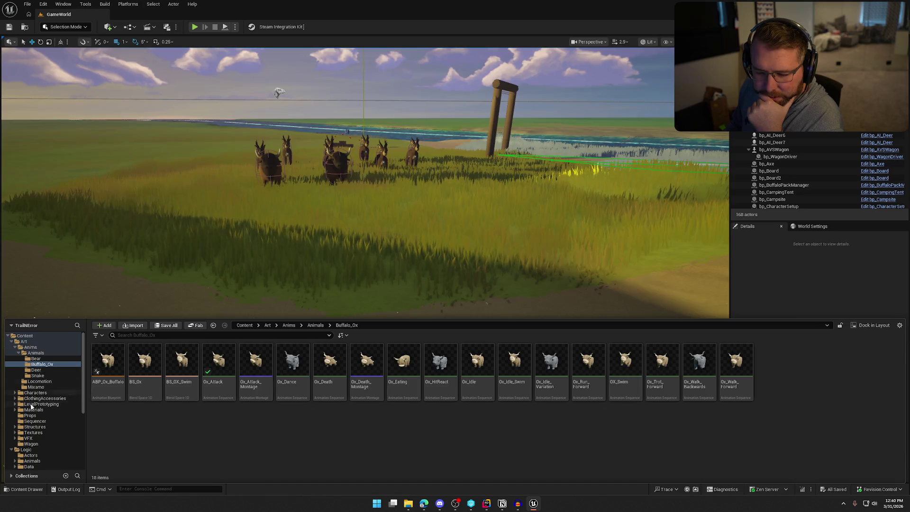
{"action": "scroll", "coordinate": [39, 453], "scroll_direction": "down", "scroll_amount": 3}
{"action": "left_click", "coordinate": [31, 460]}
{"action": "scroll", "coordinate": [33, 455], "scroll_direction": "down", "scroll_amount": 2}
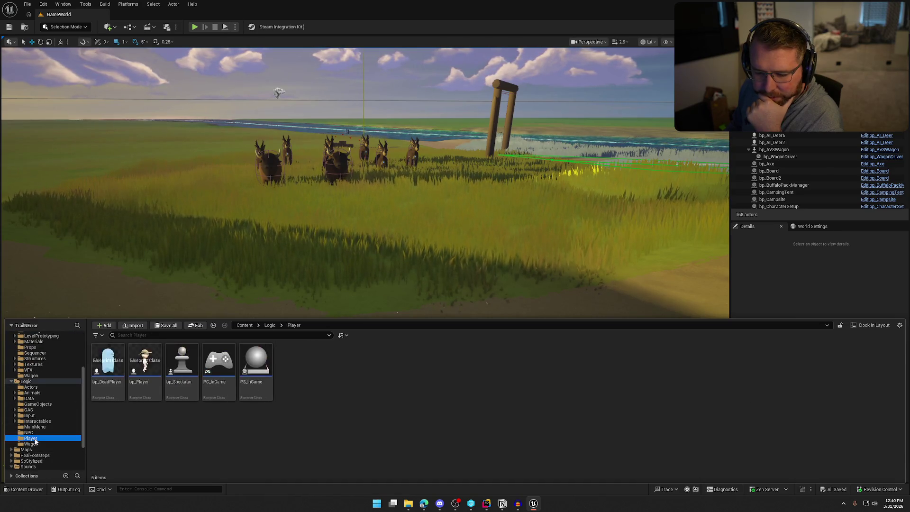
{"action": "double_click", "coordinate": [145, 367]}
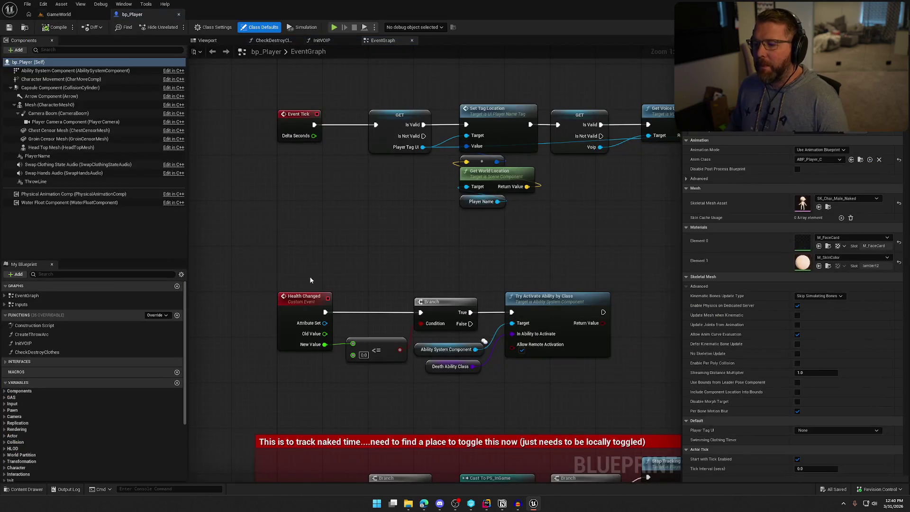
Step: Jump to Event ApplyDamage and pan across its Launch Character and Check Destroy Clothes nodes
{"action": "left_click", "coordinate": [5, 295]}
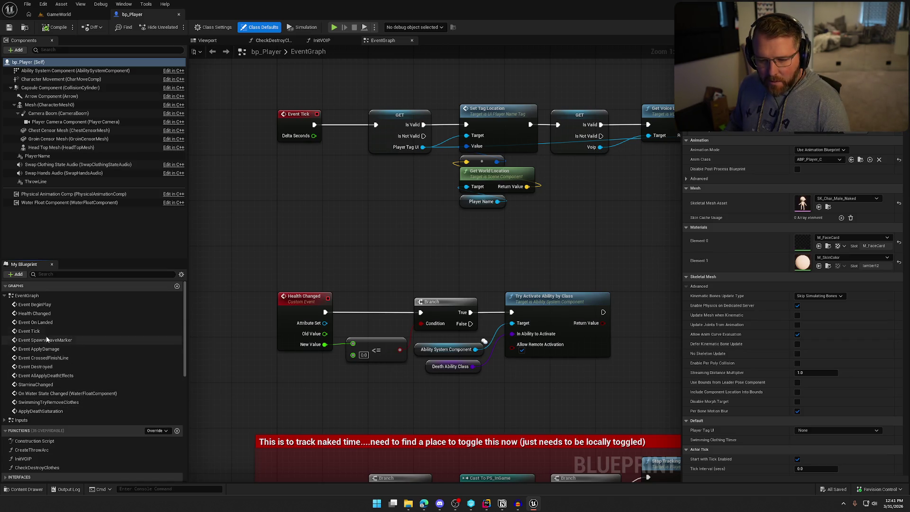
{"action": "double_click", "coordinate": [73, 348]}
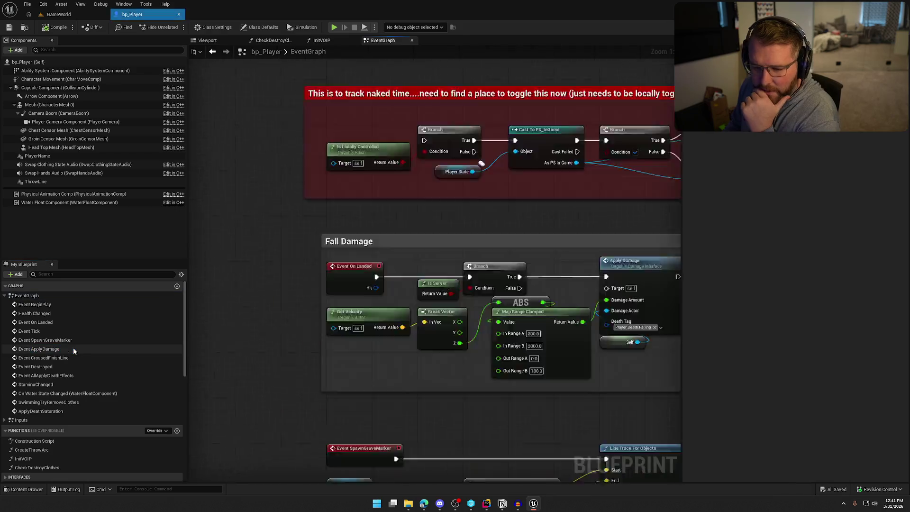
{"action": "mouse_move", "coordinate": [351, 312]}
{"action": "left_mouse_down"}
{"action": "mouse_move", "coordinate": [269, 311]}
{"action": "mouse_move", "coordinate": [248, 294]}
{"action": "left_mouse_up"}
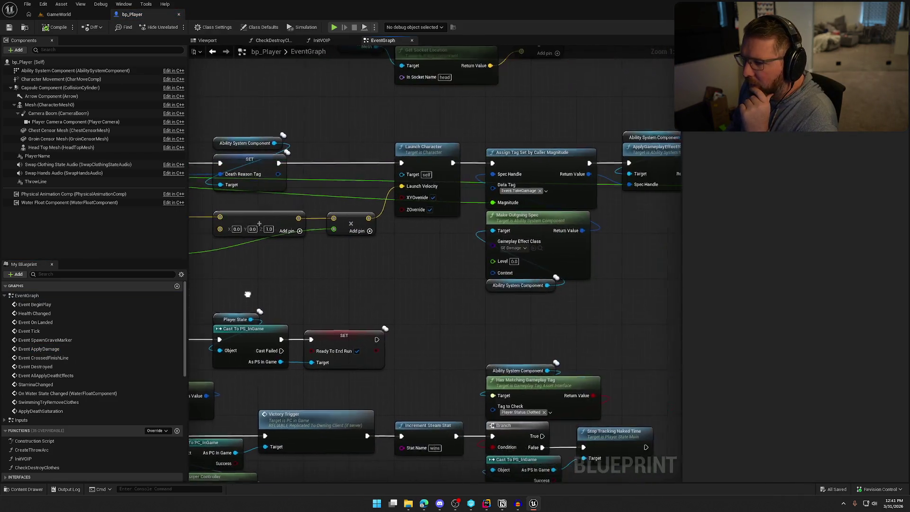
{"action": "left_click_drag", "start_coordinate": [371, 272], "coordinate": [262, 289]}
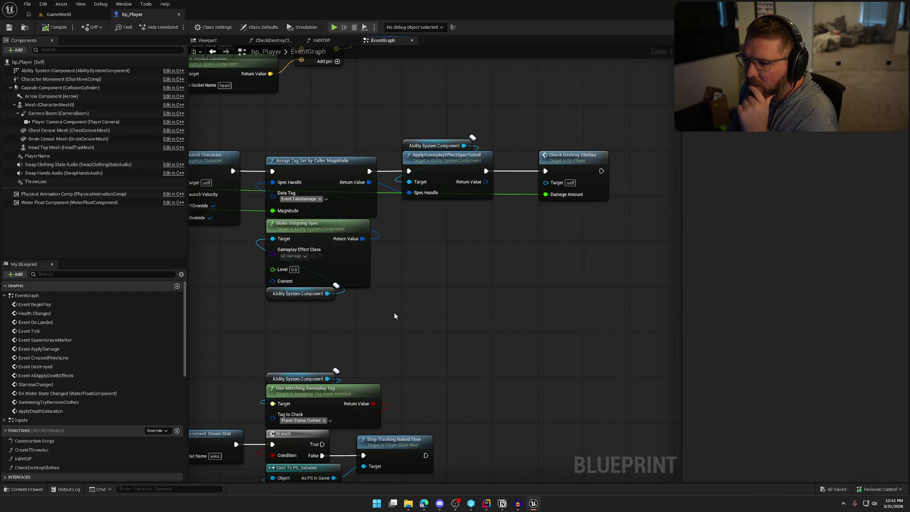
{"action": "left_click_drag", "start_coordinate": [394, 313], "coordinate": [515, 297]}
{"action": "mouse_move", "coordinate": [449, 183]}
{"action": "left_mouse_down"}
{"action": "mouse_move", "coordinate": [427, 260]}
{"action": "mouse_move", "coordinate": [678, 283]}
{"action": "left_mouse_up"}
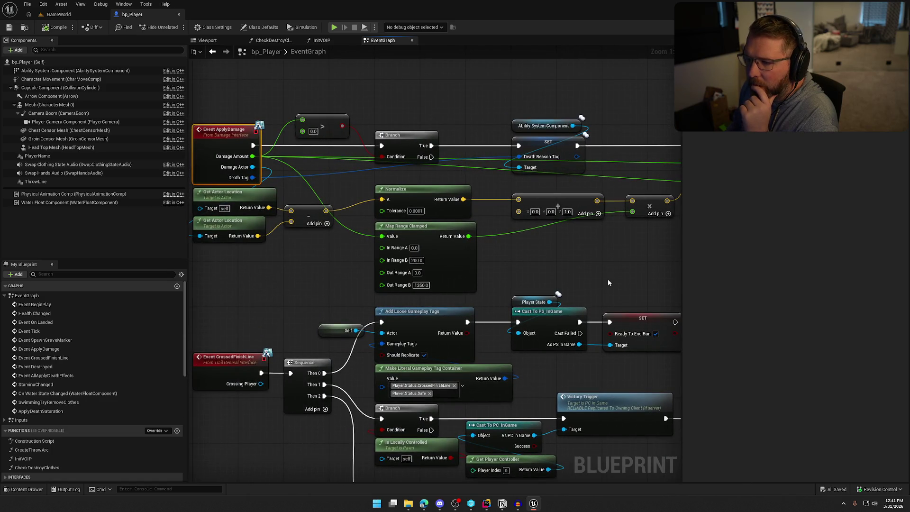
Step: Center the clothes check section and open the CheckDestroyClothes function
{"action": "scroll", "coordinate": [610, 277], "scroll_direction": "down", "scroll_amount": 2}
{"action": "left_click_drag", "start_coordinate": [502, 228], "coordinate": [383, 222]}
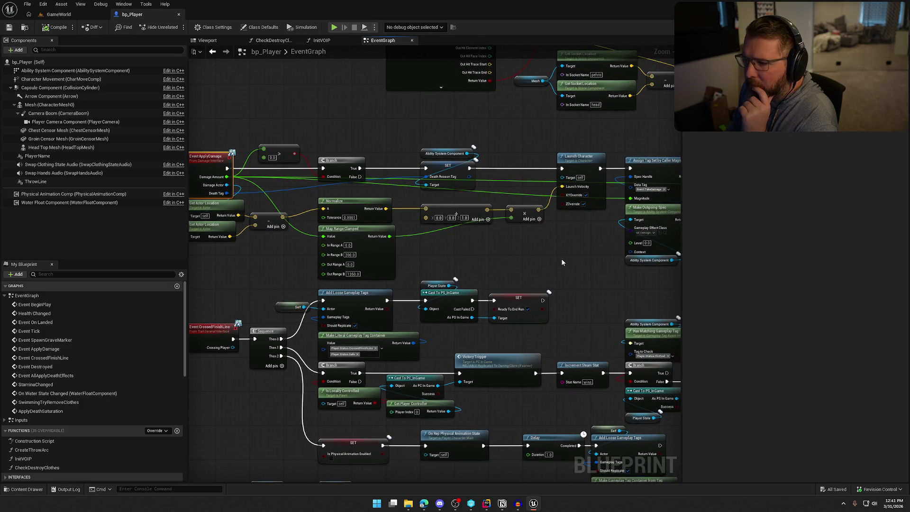
{"action": "left_click_drag", "start_coordinate": [560, 257], "coordinate": [351, 258]}
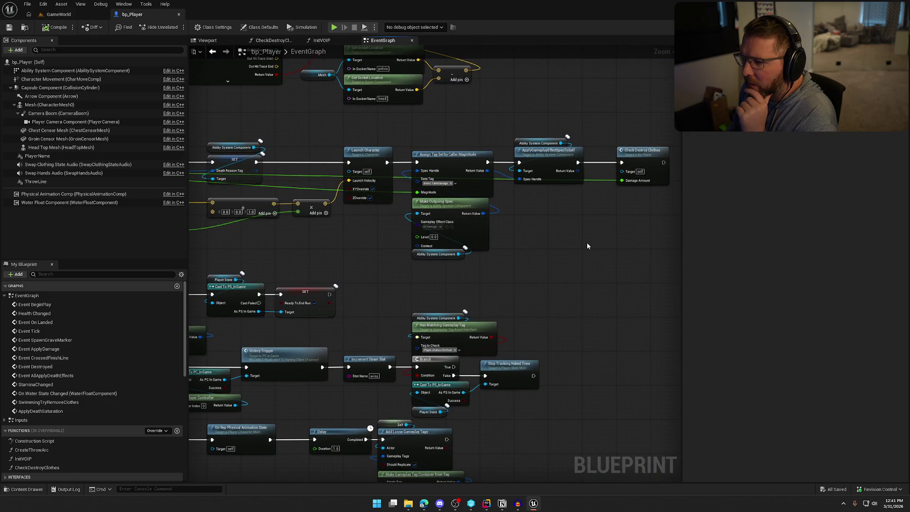
{"action": "left_click_drag", "start_coordinate": [587, 243], "coordinate": [467, 253]}
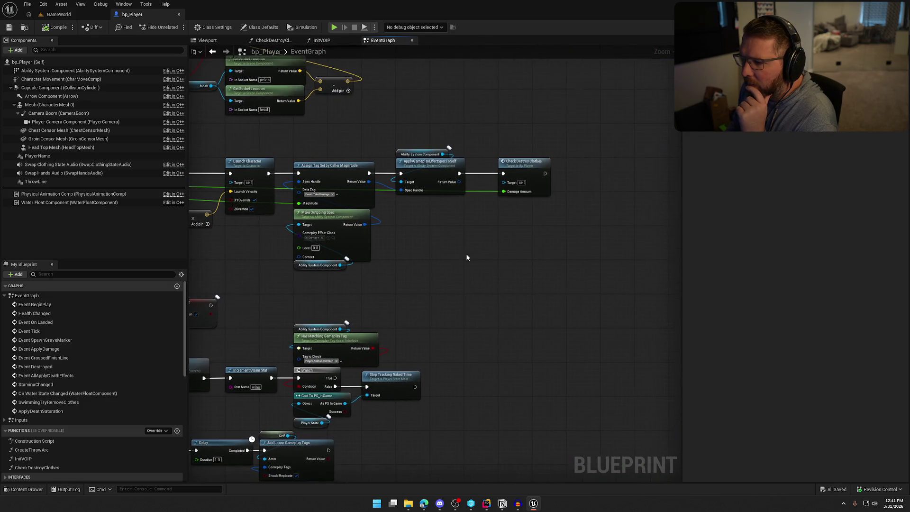
{"action": "double_click", "coordinate": [529, 165]}
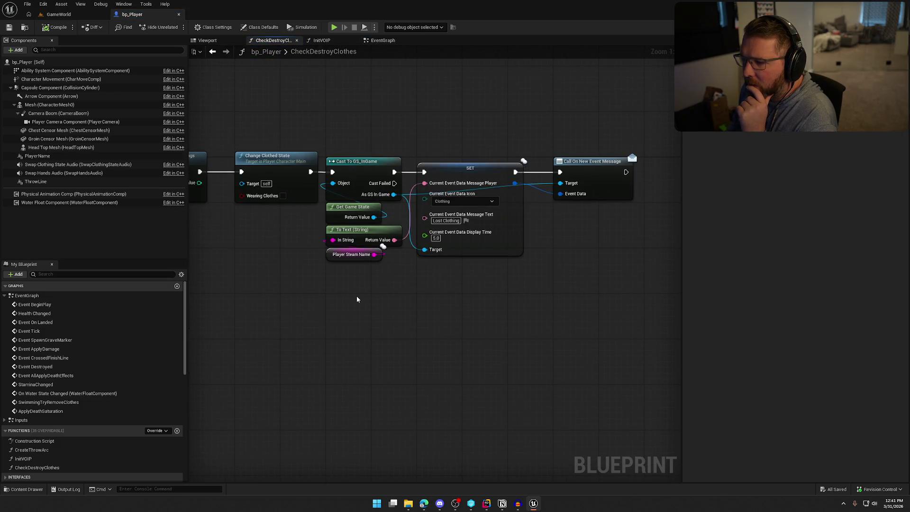
{"action": "mouse_move", "coordinate": [356, 295]}
{"action": "left_mouse_down"}
{"action": "mouse_move", "coordinate": [830, 293]}
{"action": "mouse_move", "coordinate": [365, 292]}
{"action": "left_mouse_up"}
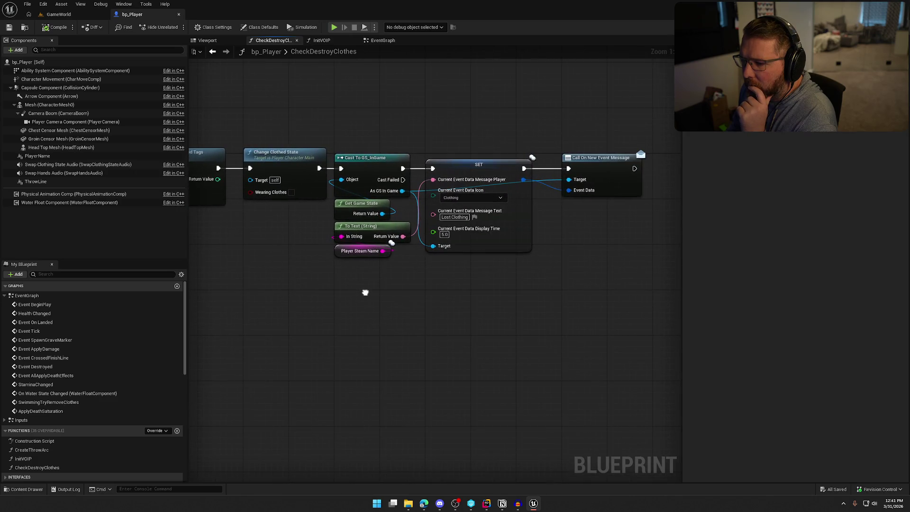
{"action": "left_click", "coordinate": [288, 159]}
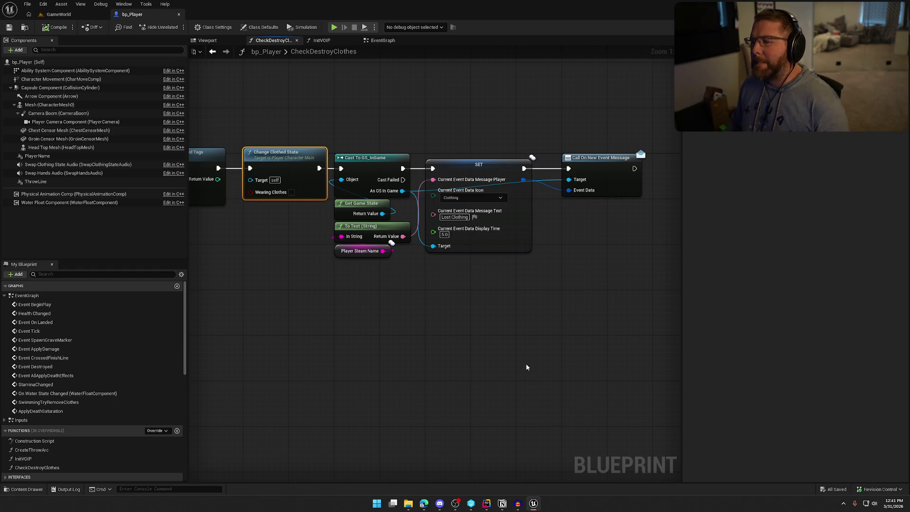
{"action": "left_click", "coordinate": [213, 55]}
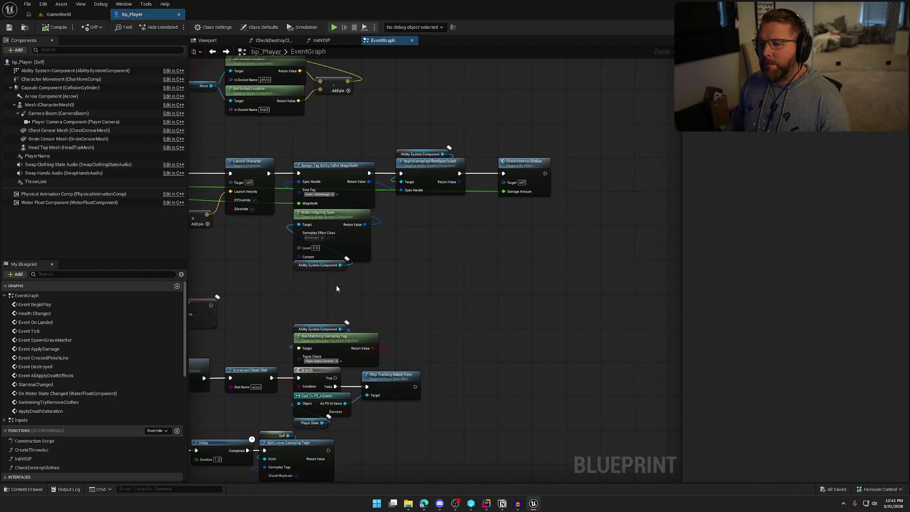
Step: Select Event ApplyDamage, nudge the greater-than node left, and view the graph above
{"action": "left_click", "coordinate": [253, 146]}
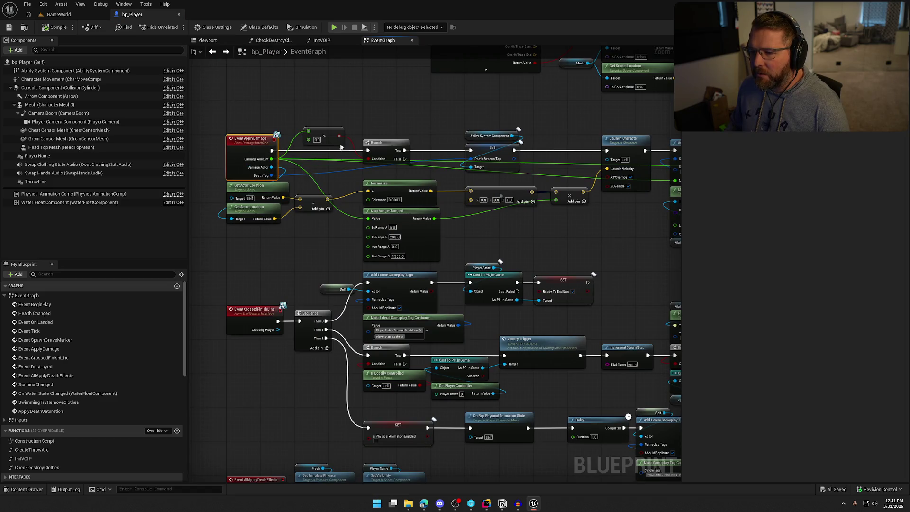
{"action": "left_click_drag", "start_coordinate": [333, 133], "coordinate": [322, 135]}
{"action": "mouse_move", "coordinate": [311, 280]}
{"action": "left_mouse_down"}
{"action": "mouse_move", "coordinate": [306, 253]}
{"action": "mouse_move", "coordinate": [290, 447]}
{"action": "left_mouse_up"}
{"action": "left_click_drag", "start_coordinate": [333, 286], "coordinate": [337, 167]}
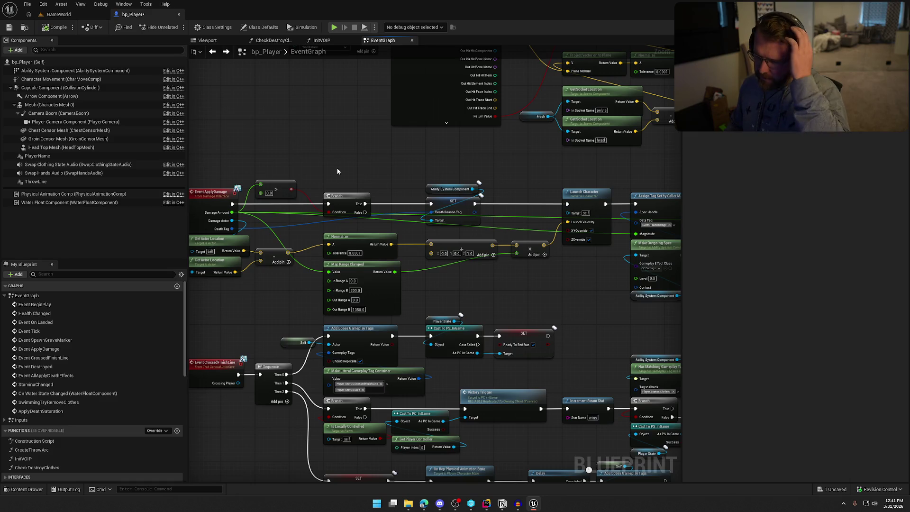
Step: Jump to Health Changed and look over the BeginPlay, naked-time and Fall Damage sections
{"action": "double_click", "coordinate": [36, 313]}
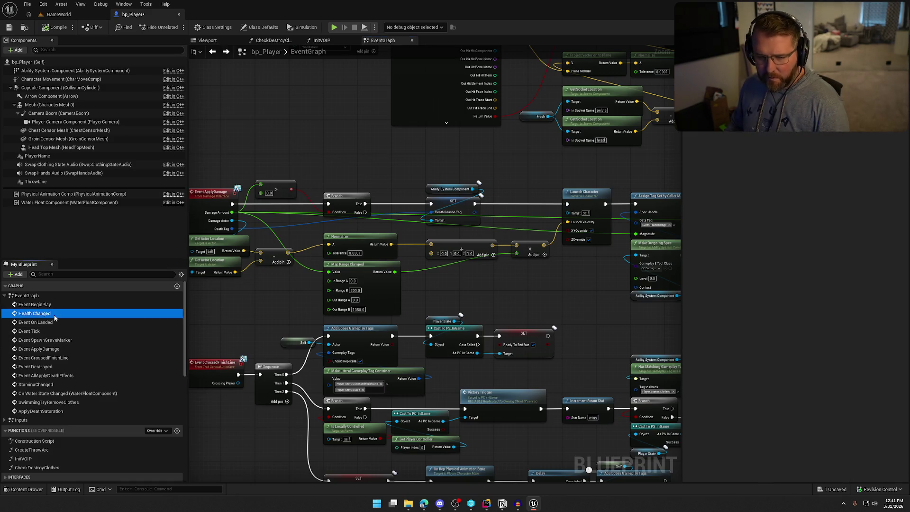
{"action": "mouse_move", "coordinate": [584, 174]}
{"action": "left_mouse_down"}
{"action": "mouse_move", "coordinate": [568, 199]}
{"action": "mouse_move", "coordinate": [554, 331]}
{"action": "mouse_move", "coordinate": [207, 313]}
{"action": "mouse_move", "coordinate": [444, 418]}
{"action": "mouse_move", "coordinate": [520, 288]}
{"action": "left_mouse_up"}
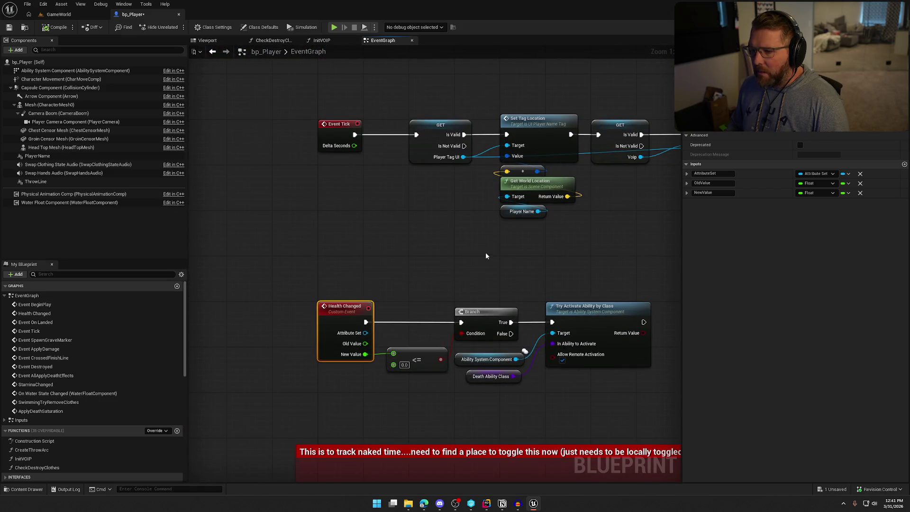
{"action": "left_click_drag", "start_coordinate": [485, 254], "coordinate": [399, 163]}
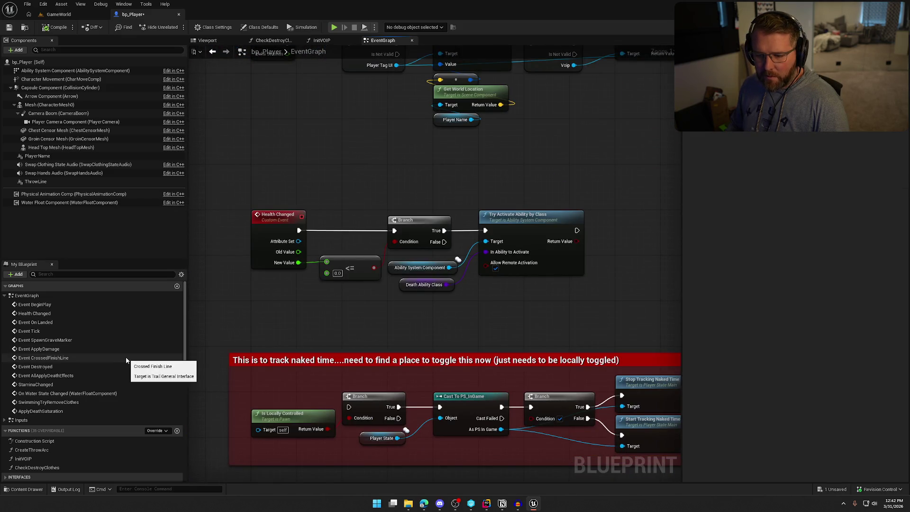
{"action": "mouse_move", "coordinate": [308, 322]}
{"action": "left_mouse_down"}
{"action": "mouse_move", "coordinate": [304, 216]}
{"action": "mouse_move", "coordinate": [268, 192]}
{"action": "left_mouse_up"}
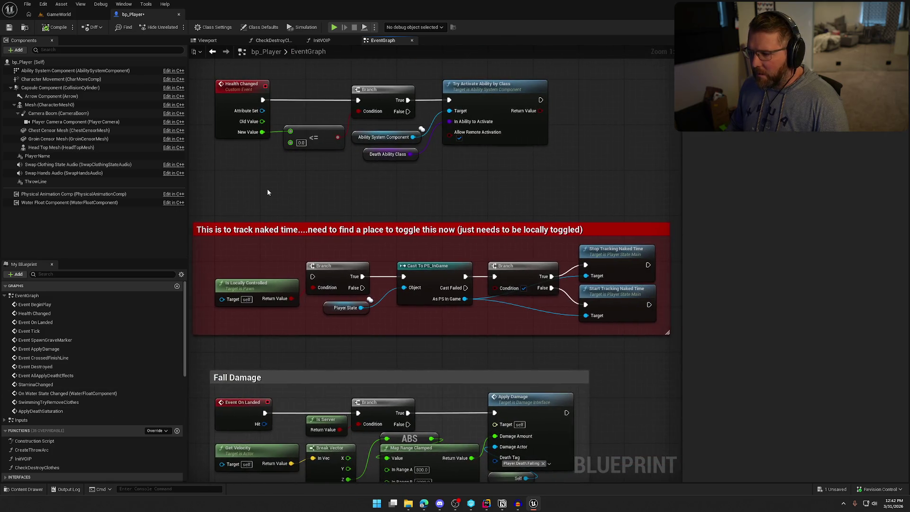
{"action": "left_click_drag", "start_coordinate": [311, 332], "coordinate": [352, 348]}
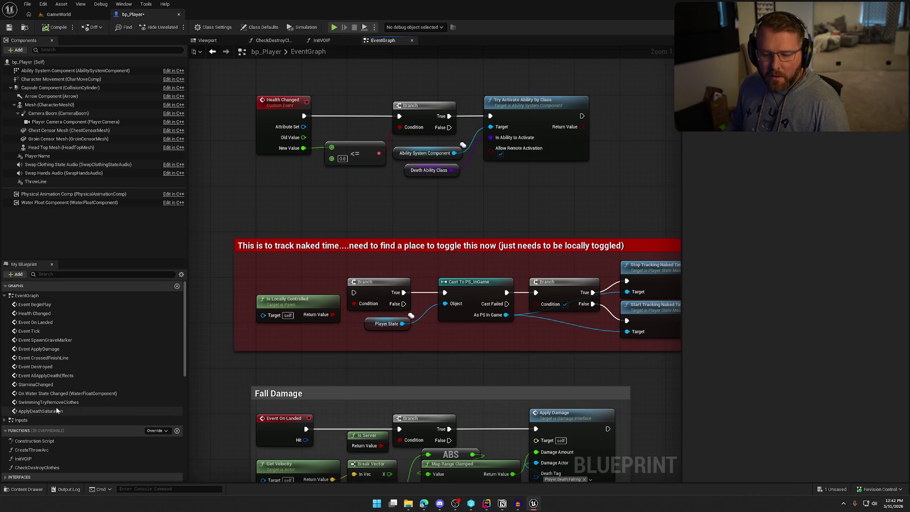
Step: Return to Event ApplyDamage and inspect the nodes around Check Destroy Clothes
{"action": "double_click", "coordinate": [47, 348]}
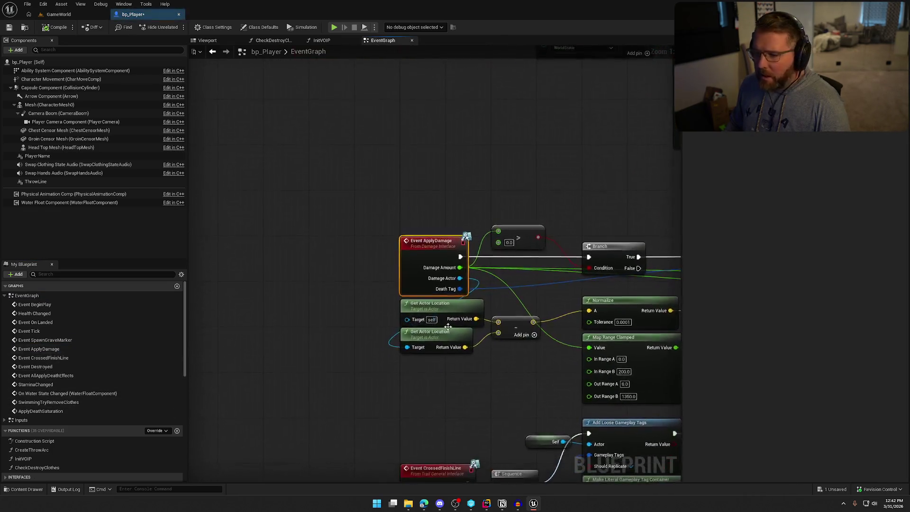
{"action": "mouse_move", "coordinate": [379, 356]}
{"action": "left_mouse_down"}
{"action": "mouse_move", "coordinate": [324, 345]}
{"action": "mouse_move", "coordinate": [437, 320]}
{"action": "mouse_move", "coordinate": [305, 328]}
{"action": "mouse_move", "coordinate": [265, 315]}
{"action": "left_mouse_up"}
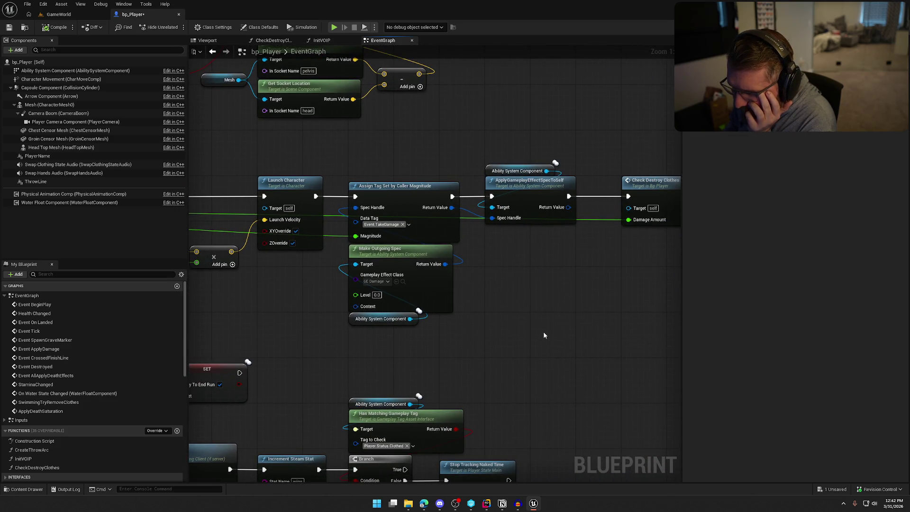
{"action": "left_click_drag", "start_coordinate": [543, 335], "coordinate": [440, 322]}
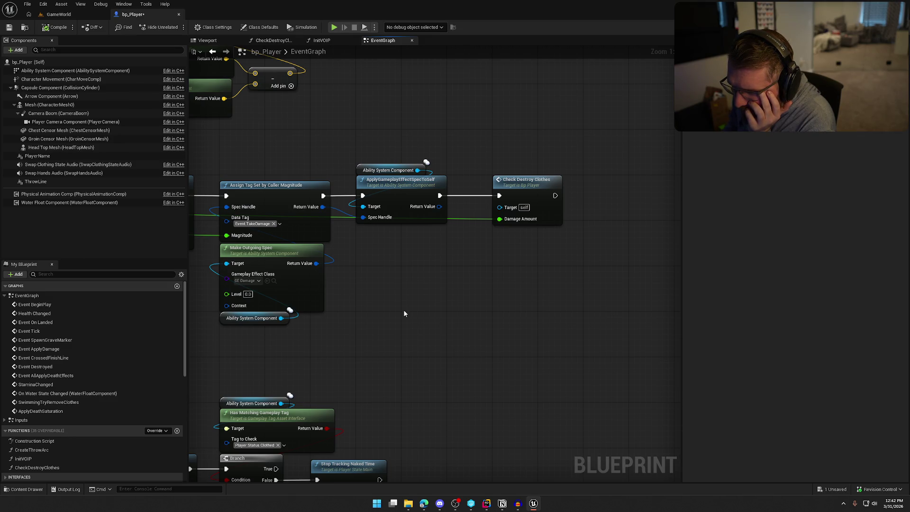
{"action": "left_click_drag", "start_coordinate": [328, 345], "coordinate": [236, 147]}
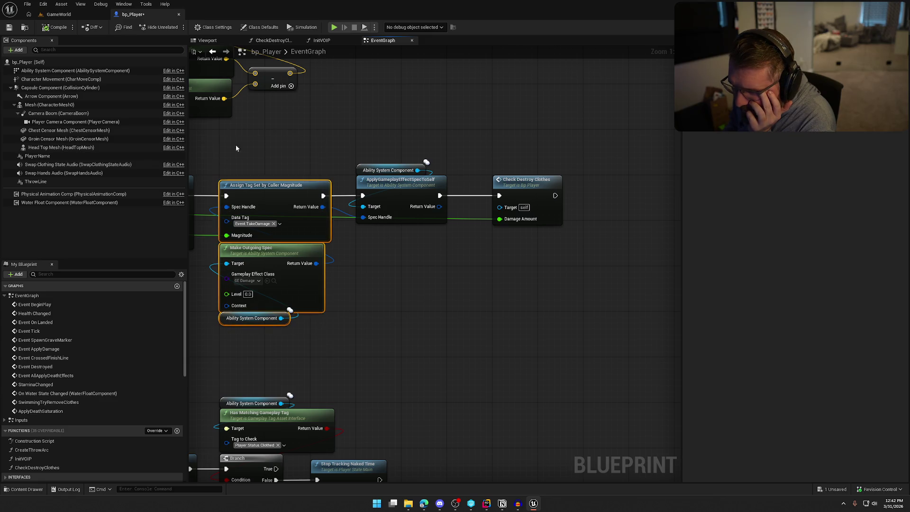
{"action": "left_click", "coordinate": [436, 302]}
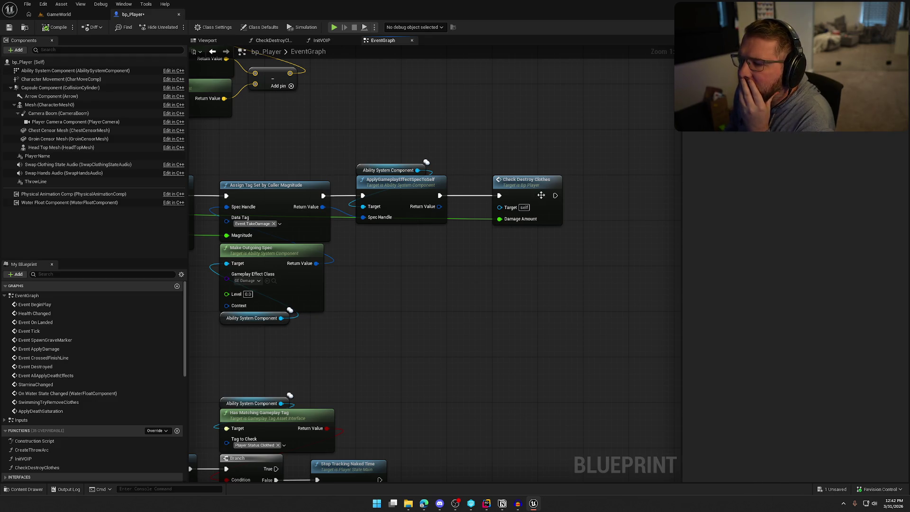
Step: Pan along the damage chain and start a new node after Check Destroy Clothes
{"action": "mouse_move", "coordinate": [437, 307]}
{"action": "left_mouse_down"}
{"action": "mouse_move", "coordinate": [535, 306]}
{"action": "mouse_move", "coordinate": [510, 290]}
{"action": "mouse_move", "coordinate": [664, 311]}
{"action": "mouse_move", "coordinate": [600, 298]}
{"action": "mouse_move", "coordinate": [282, 307]}
{"action": "mouse_move", "coordinate": [682, 281]}
{"action": "left_mouse_up"}
{"action": "left_click_drag", "start_coordinate": [326, 294], "coordinate": [679, 303]}
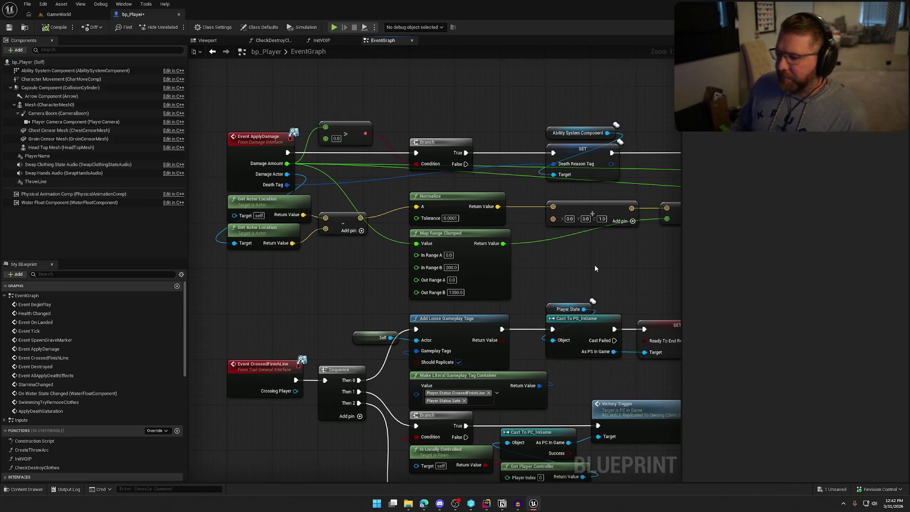
{"action": "mouse_move", "coordinate": [615, 256]}
{"action": "left_mouse_down"}
{"action": "mouse_move", "coordinate": [387, 294]}
{"action": "mouse_move", "coordinate": [403, 95]}
{"action": "left_mouse_up"}
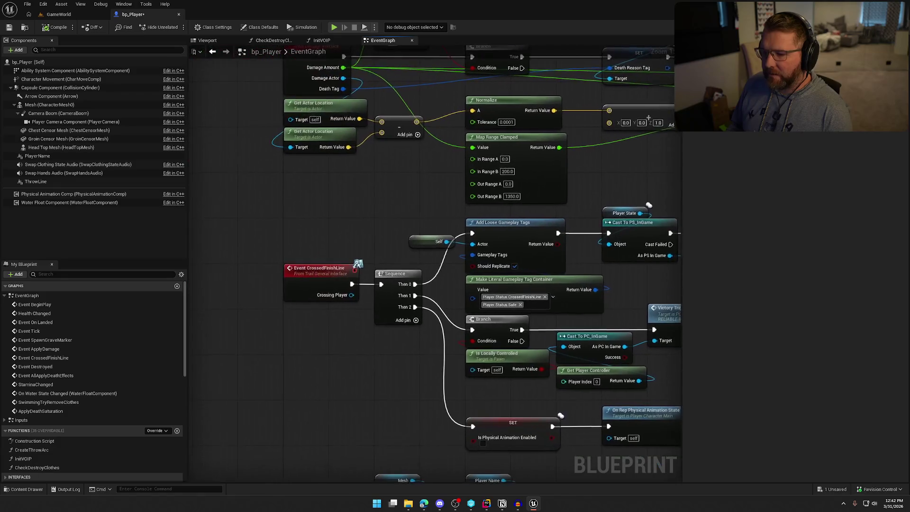
{"action": "mouse_move", "coordinate": [583, 185]}
{"action": "left_mouse_down"}
{"action": "mouse_move", "coordinate": [525, 49]}
{"action": "mouse_move", "coordinate": [574, 362]}
{"action": "mouse_move", "coordinate": [253, 375]}
{"action": "mouse_move", "coordinate": [353, 358]}
{"action": "mouse_move", "coordinate": [324, 348]}
{"action": "mouse_move", "coordinate": [333, 330]}
{"action": "left_mouse_up"}
{"action": "left_click_drag", "start_coordinate": [439, 220], "coordinate": [473, 212]}
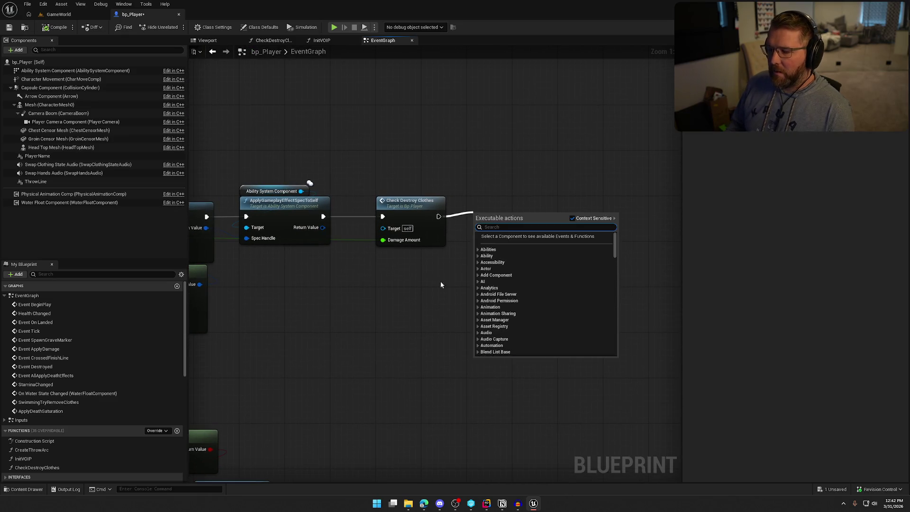
Step: Add a Multicast custom event named MC_DamageSound below Check Destroy Clothes
{"action": "right_click", "coordinate": [389, 279]}
{"action": "type", "text": "custom event"}
{"action": "key", "text": "Return"}
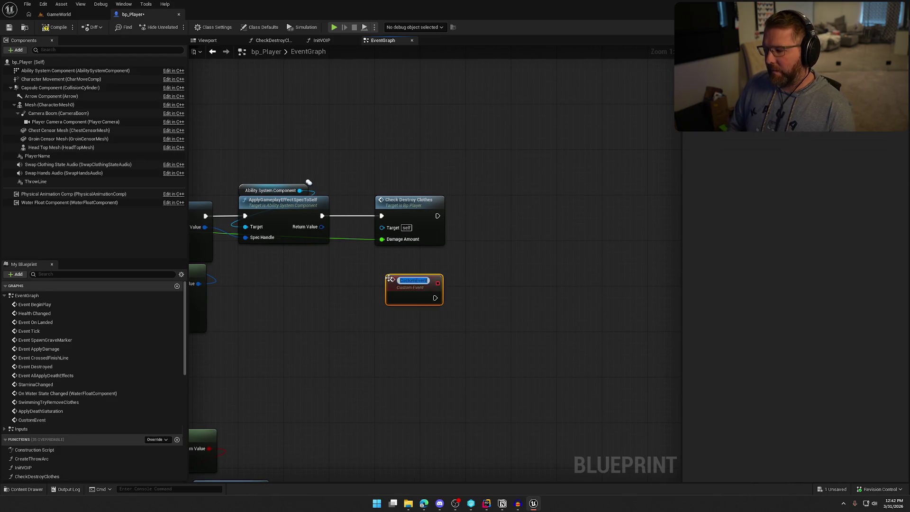
{"action": "type", "text": "MC_"}
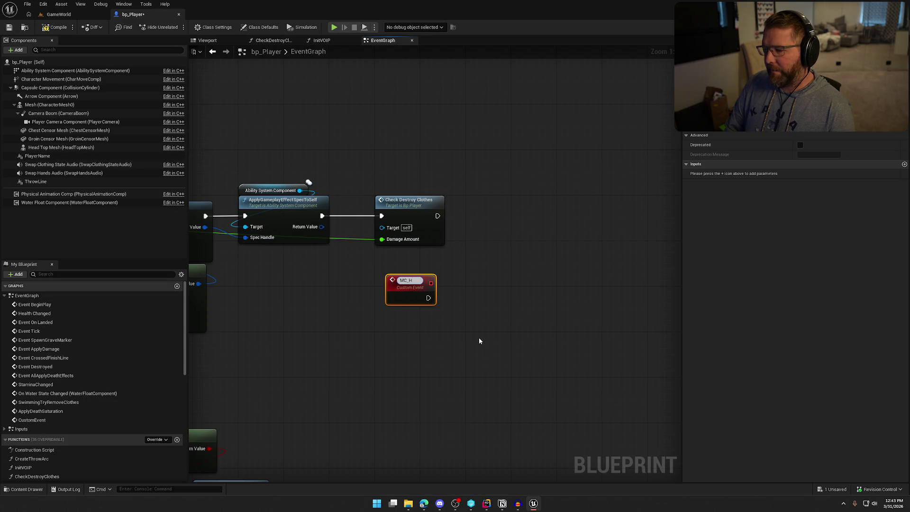
{"action": "type", "text": "DamageSound"}
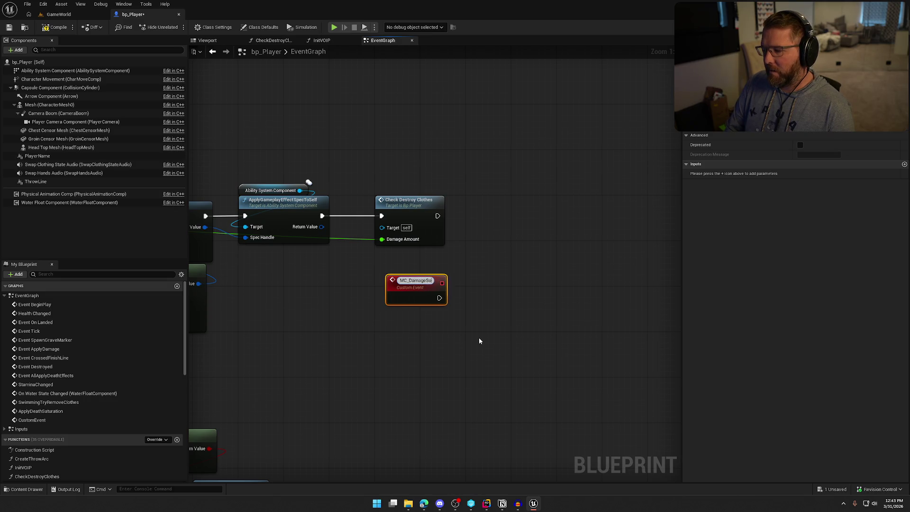
{"action": "key", "text": "Return"}
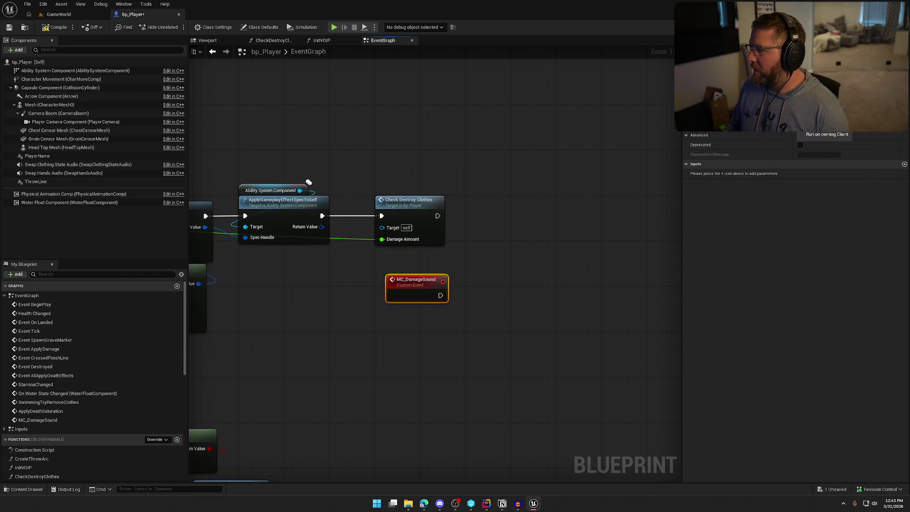
{"action": "left_click", "coordinate": [814, 106]}
{"action": "mouse_move", "coordinate": [420, 275]}
{"action": "left_mouse_down"}
{"action": "mouse_move", "coordinate": [410, 252]}
{"action": "mouse_move", "coordinate": [436, 289]}
{"action": "left_mouse_up"}
Step: Attach a Spawn Sound at Location node to MC_DamageSound
{"action": "type", "text": "play"}
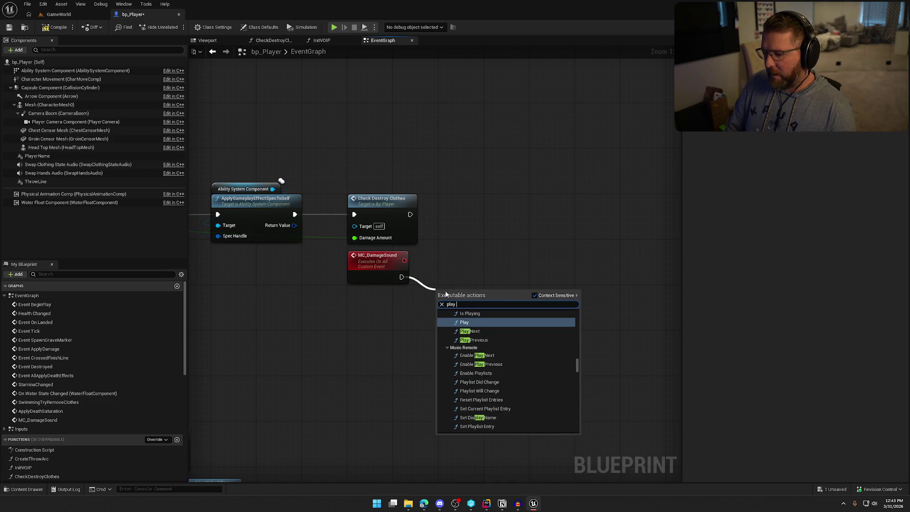
{"action": "key", "text": "BackSpace"}
{"action": "key", "text": "BackSpace"}
{"action": "key", "text": "BackSpace"}
{"action": "type", "text": "spawn sound"}
{"action": "key", "text": "Down"}
{"action": "key", "text": "Return"}
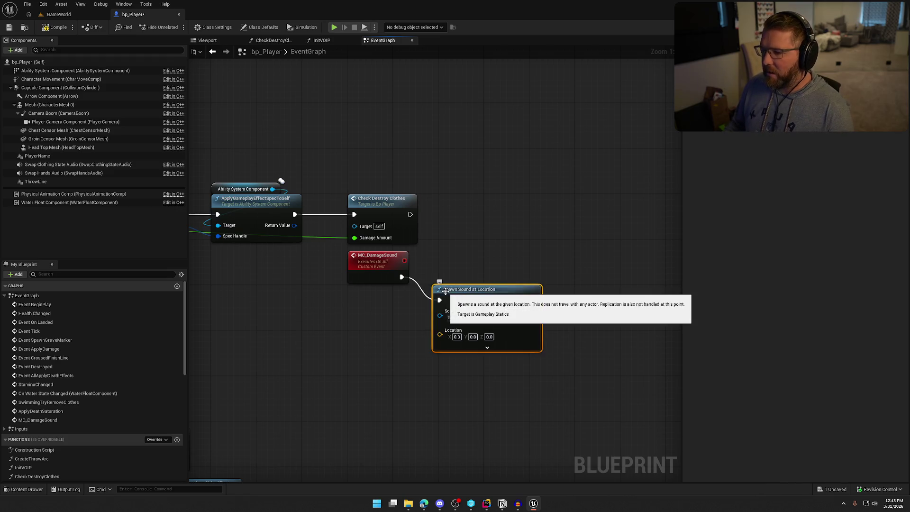
{"action": "mouse_move", "coordinate": [474, 292]}
{"action": "left_mouse_down"}
{"action": "mouse_move", "coordinate": [470, 271]}
{"action": "mouse_move", "coordinate": [480, 268]}
{"action": "left_mouse_up"}
Step: Set the spawned sound to SFX_Impact and search for Get Actor Location
{"action": "left_click", "coordinate": [467, 295]}
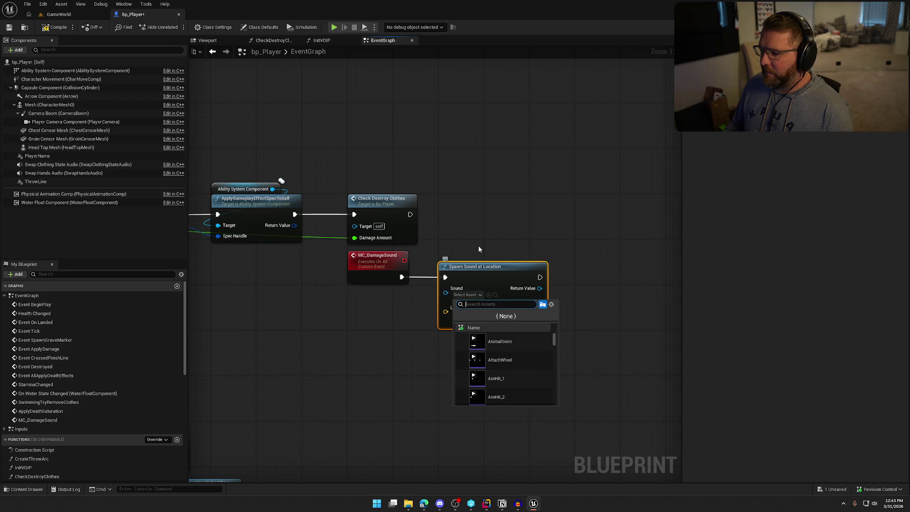
{"action": "type", "text": "impa"}
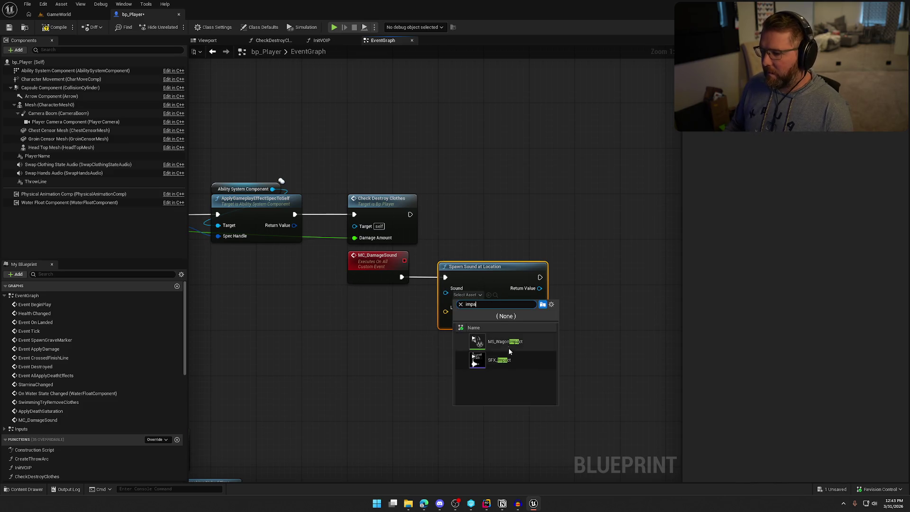
{"action": "left_click", "coordinate": [519, 361]}
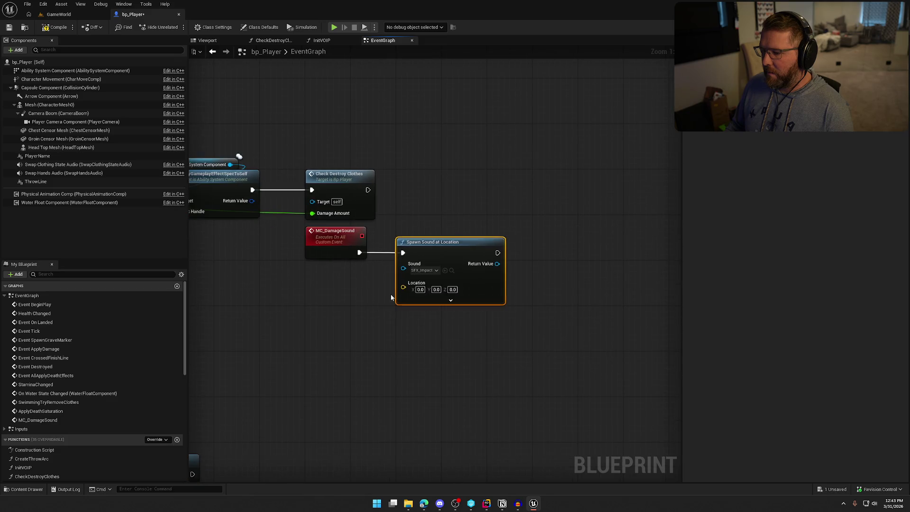
{"action": "right_click", "coordinate": [311, 285]}
{"action": "type", "text": "get actor "}
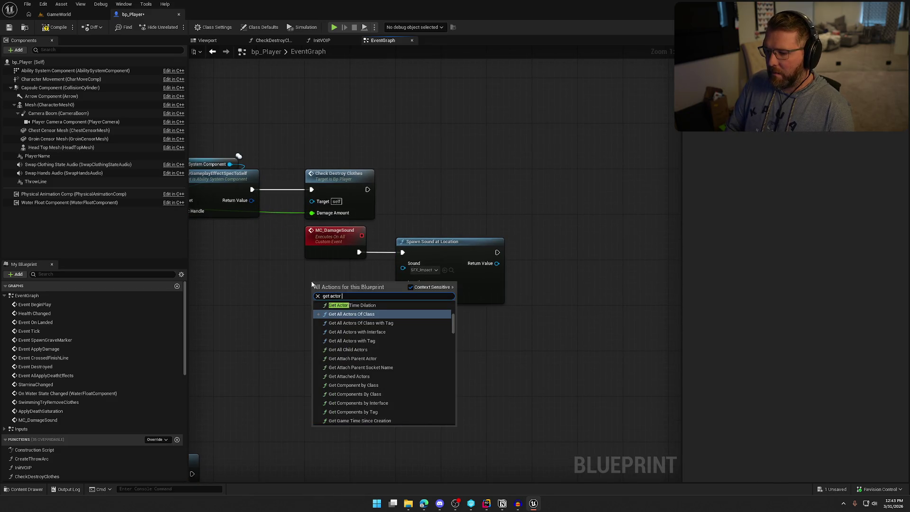
{"action": "type", "text": "loca"}
Step: Feed Get Actor Location into the sound's location and set attenuation to Item_Atten
{"action": "left_click", "coordinate": [351, 343]}
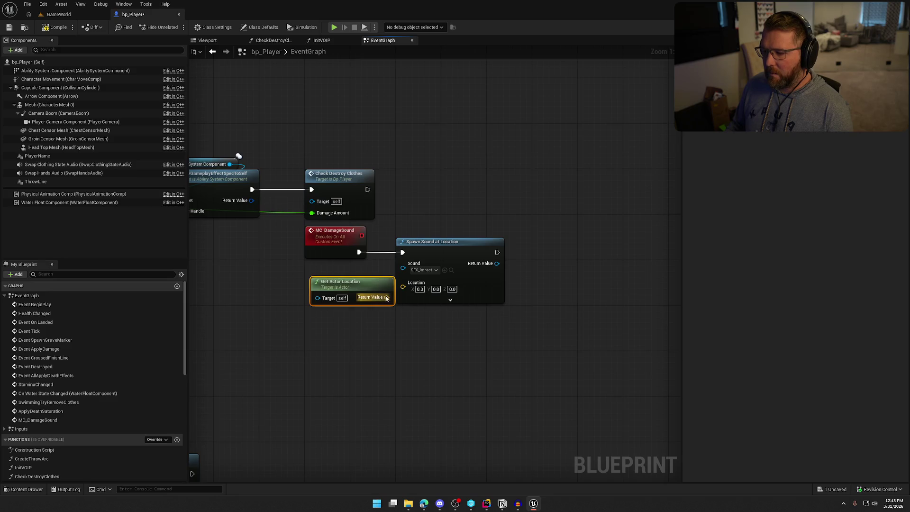
{"action": "left_click_drag", "start_coordinate": [405, 285], "coordinate": [406, 285]}
{"action": "left_click_drag", "start_coordinate": [361, 290], "coordinate": [355, 273]}
{"action": "left_click", "coordinate": [450, 299]}
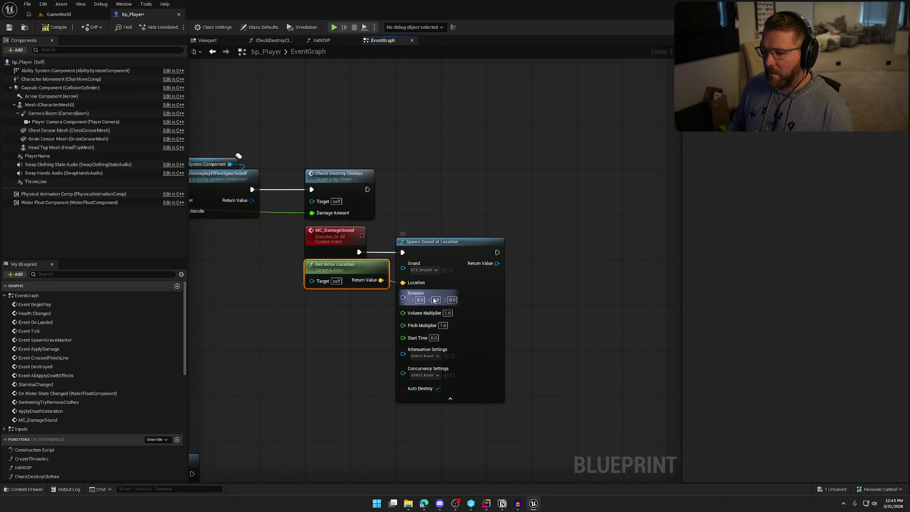
{"action": "left_click", "coordinate": [423, 356]}
{"action": "left_click", "coordinate": [468, 407]}
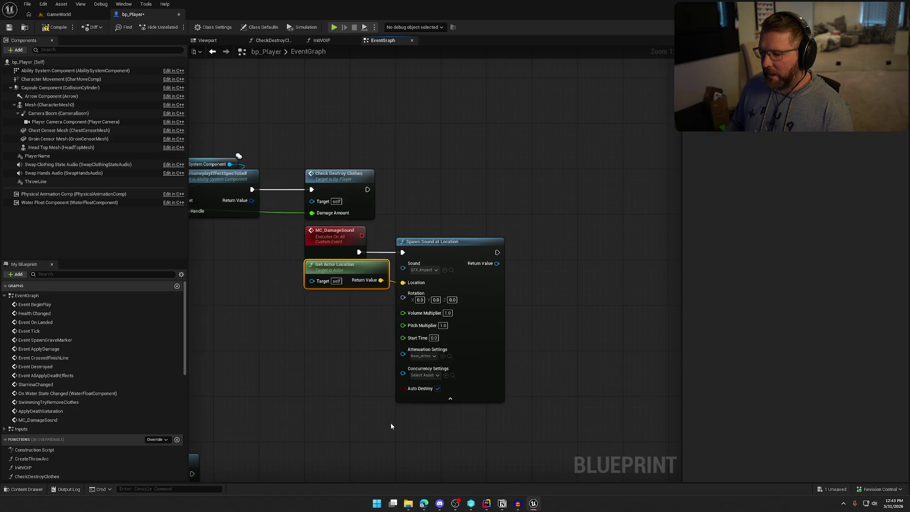
{"action": "left_click", "coordinate": [418, 415]}
Step: Drive the sound's pitch multiplier with a Random Float in Range node (0.9–1.1)
{"action": "left_click_drag", "start_coordinate": [402, 325], "coordinate": [353, 327]}
{"action": "type", "text": "random flo"}
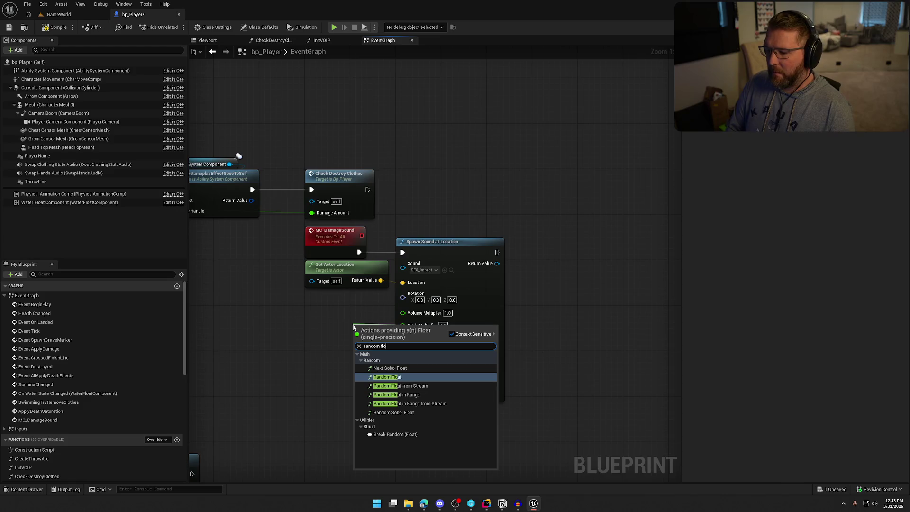
{"action": "key", "text": "Down"}
{"action": "key", "text": "Down"}
{"action": "key", "text": "Return"}
{"action": "left_click_drag", "start_coordinate": [369, 327], "coordinate": [327, 316]}
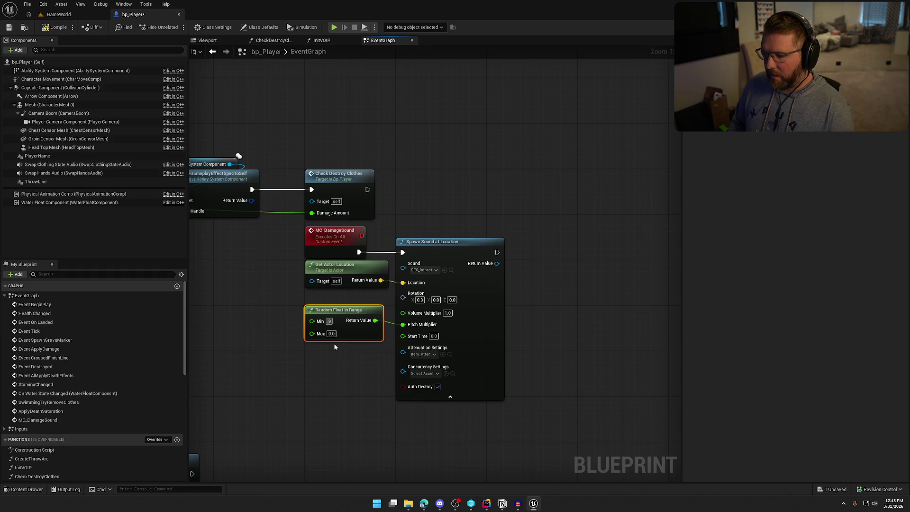
{"action": "left_click", "coordinate": [432, 400]}
{"action": "left_click", "coordinate": [450, 396]}
{"action": "left_click_drag", "start_coordinate": [317, 325], "coordinate": [349, 299]}
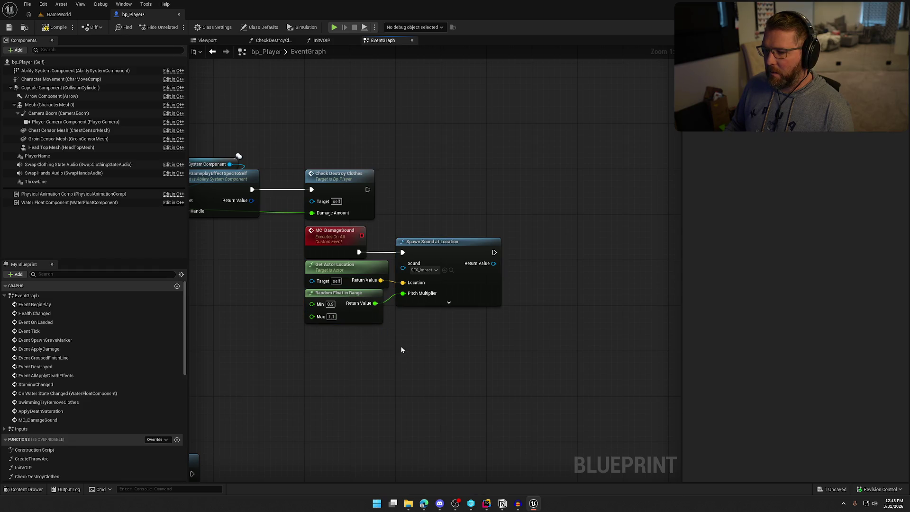
Step: Call MC_DamageSound after Check Destroy Clothes
{"action": "mouse_move", "coordinate": [388, 194]}
{"action": "left_mouse_down"}
{"action": "mouse_move", "coordinate": [453, 187]}
{"action": "mouse_move", "coordinate": [445, 181]}
{"action": "left_mouse_up"}
{"action": "type", "text": "mc damage"}
{"action": "key", "text": "Return"}
{"action": "left_click", "coordinate": [390, 120]}
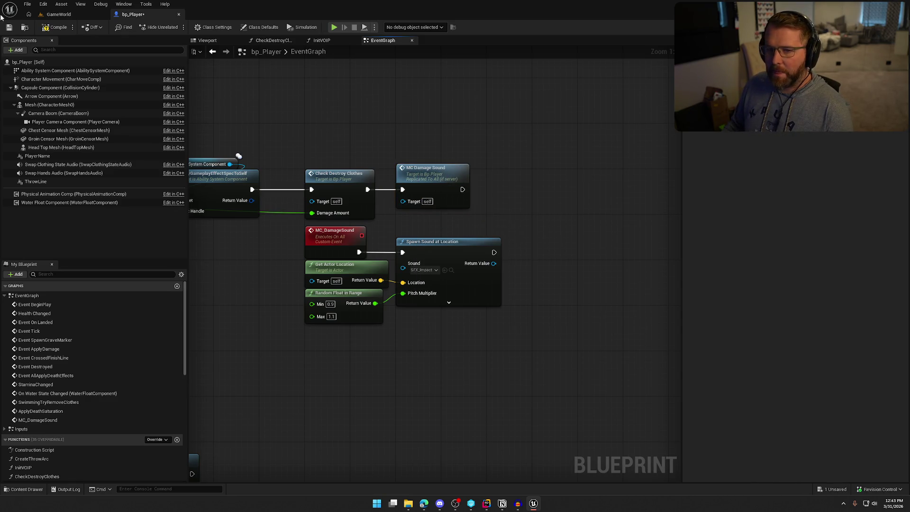
Step: Compile bp_Player, check out its files, and return to GameWorld
{"action": "left_click", "coordinate": [59, 26]}
{"action": "left_click", "coordinate": [462, 331]}
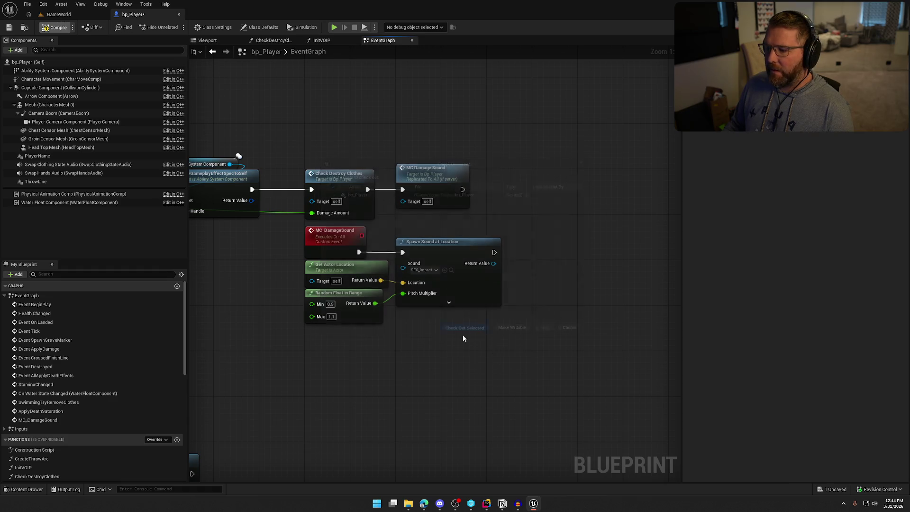
{"action": "left_click", "coordinate": [59, 14]}
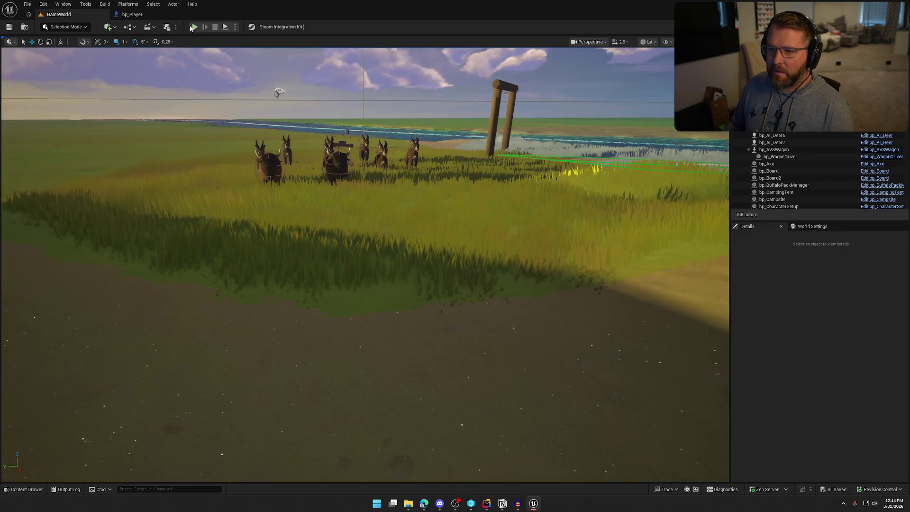
Step: Play GameWorld, run the character into the bison to take damage, then stop the session
{"action": "left_click", "coordinate": [193, 27]}
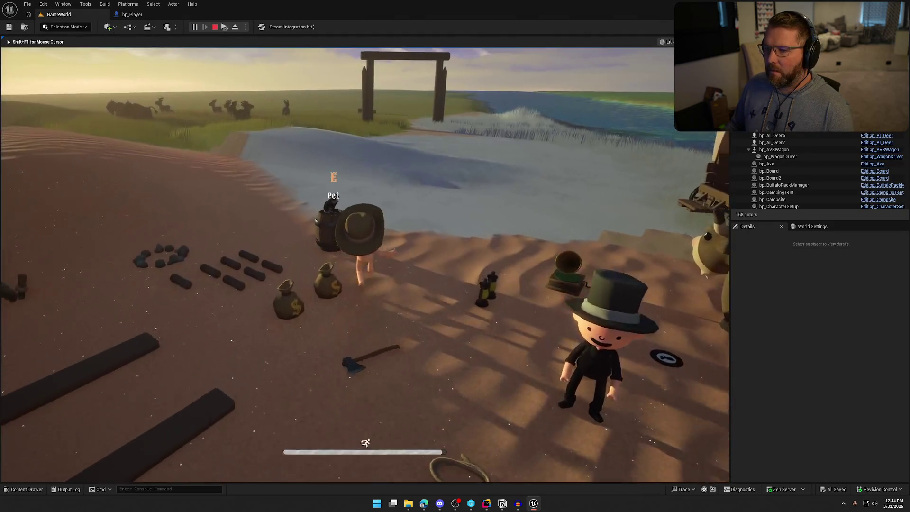
{"action": "key", "text": "shift+w"}
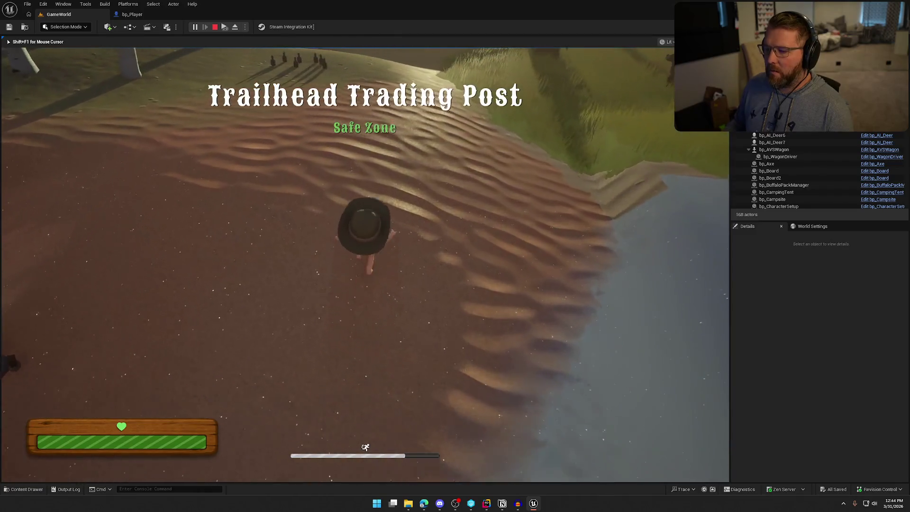
{"action": "key", "text": "shift+w"}
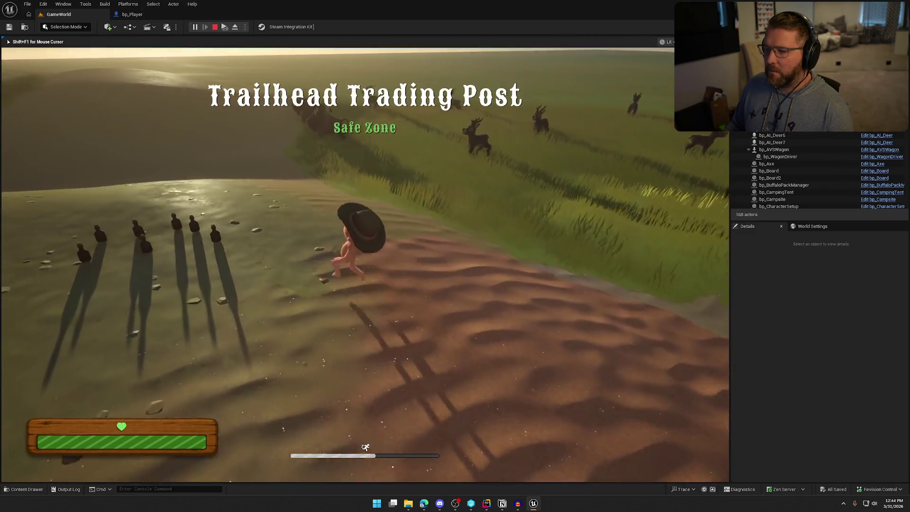
{"action": "key", "text": "shift+w"}
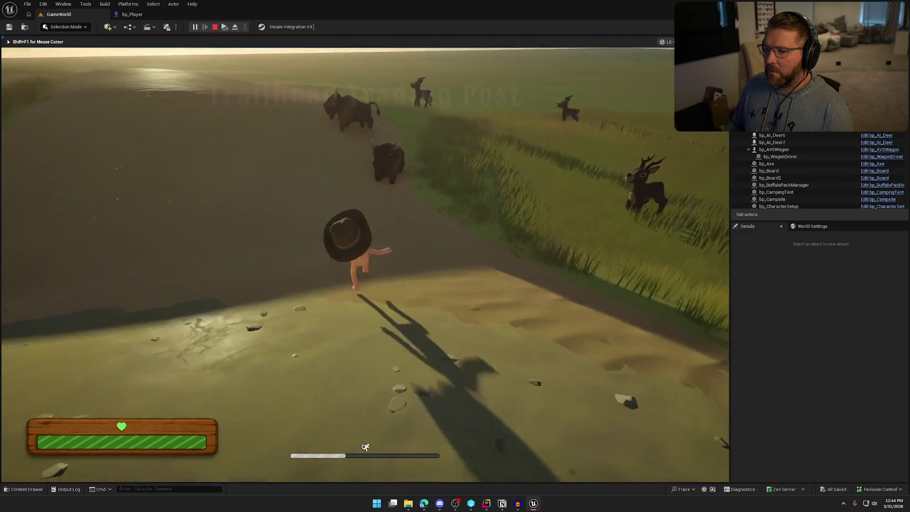
{"action": "key", "text": "w"}
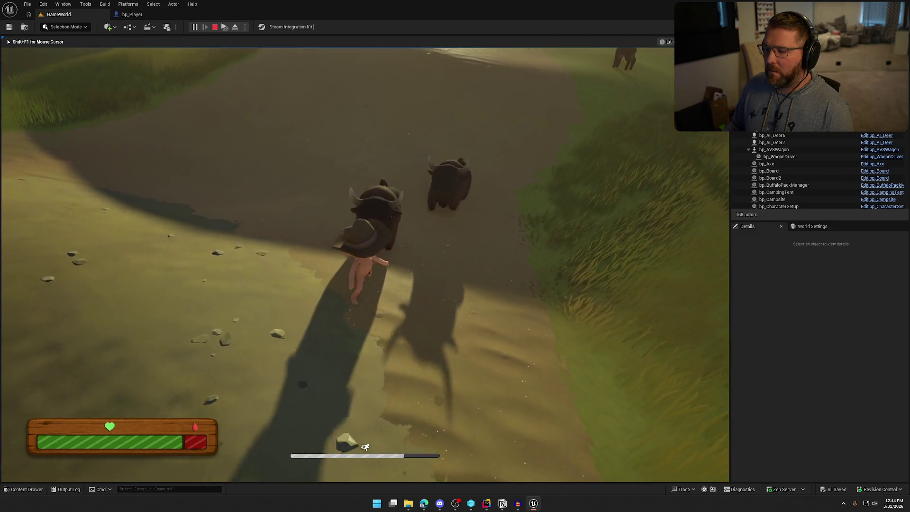
{"action": "key", "text": "w"}
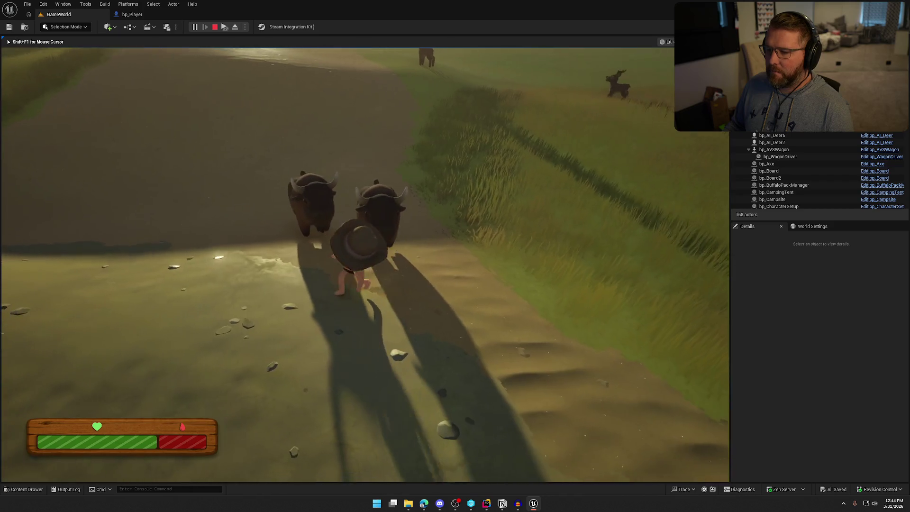
{"action": "key", "text": "w"}
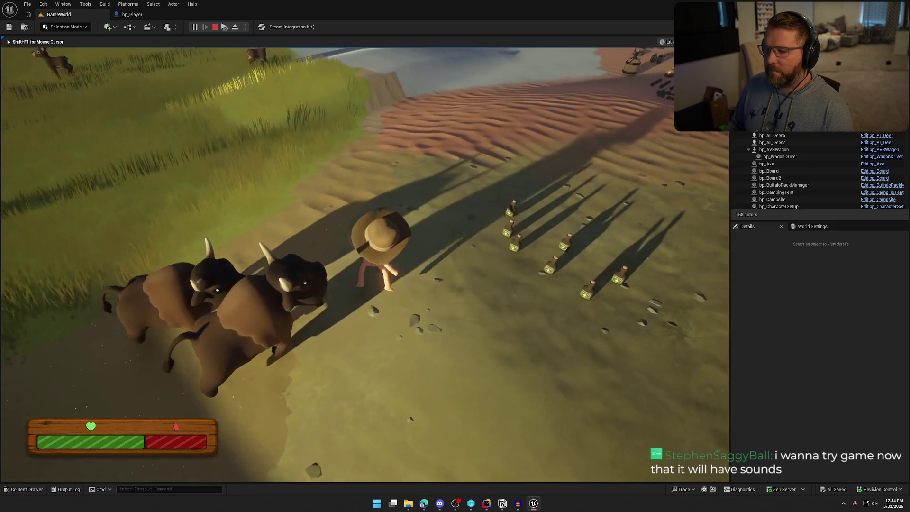
{"action": "key", "text": "w"}
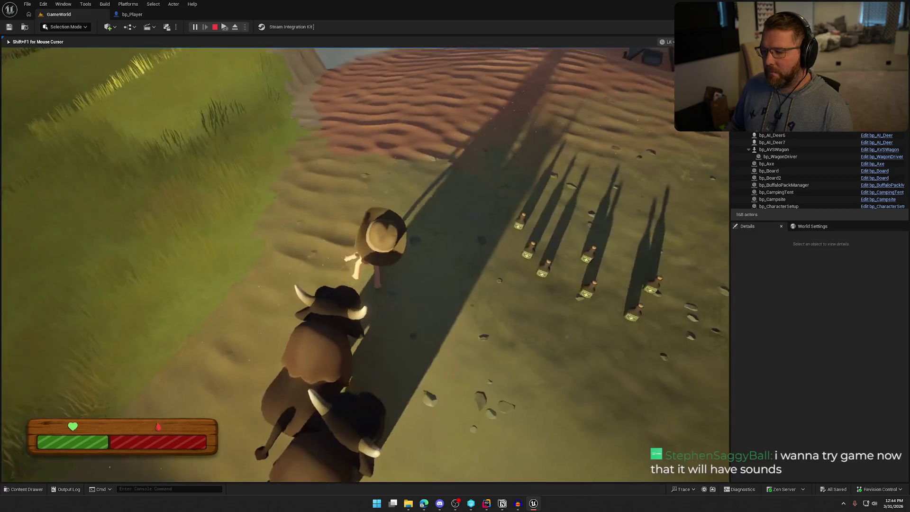
{"action": "key", "text": "shift"}
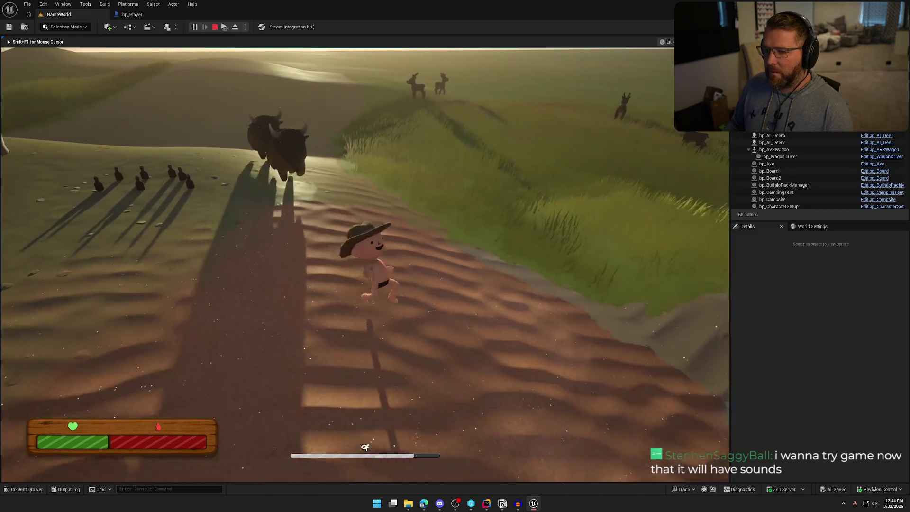
{"action": "key", "text": "w"}
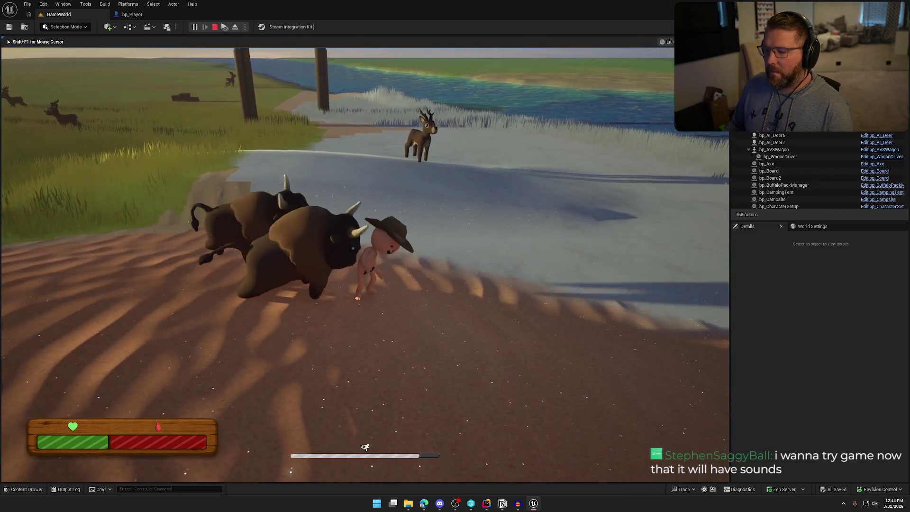
{"action": "key", "text": "w"}
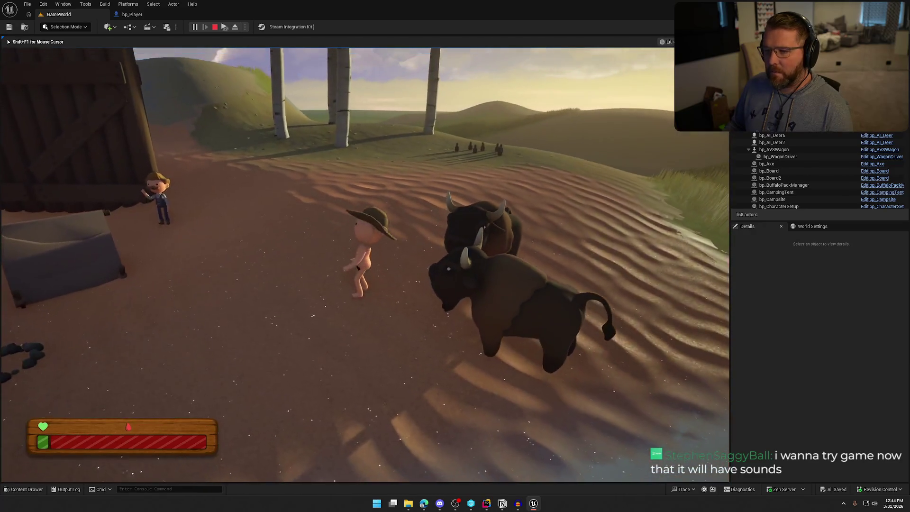
{"action": "key", "text": "Escape"}
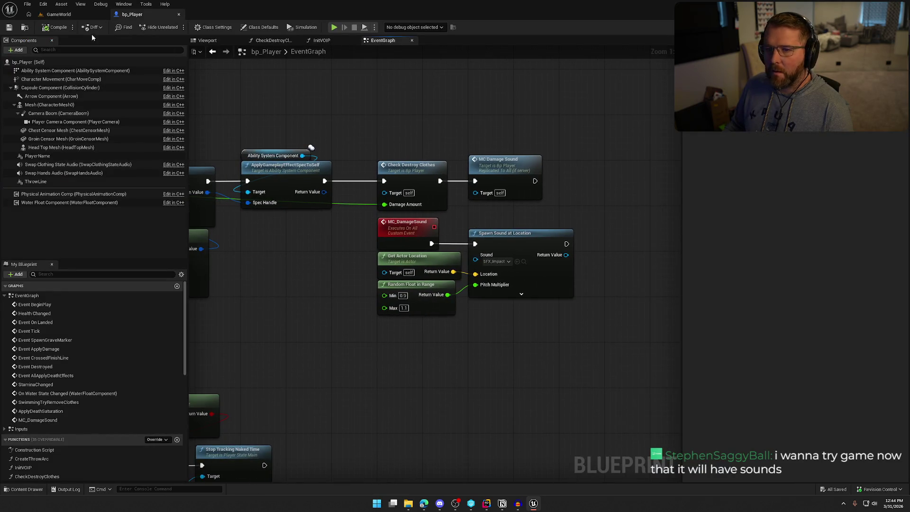
Step: From GameWorld, open Ox_Walk_Forward in the Art/Anims/Animals/Buffalo_Ox folder
{"action": "left_click", "coordinate": [59, 15]}
{"action": "left_click_drag", "start_coordinate": [342, 171], "coordinate": [347, 212]}
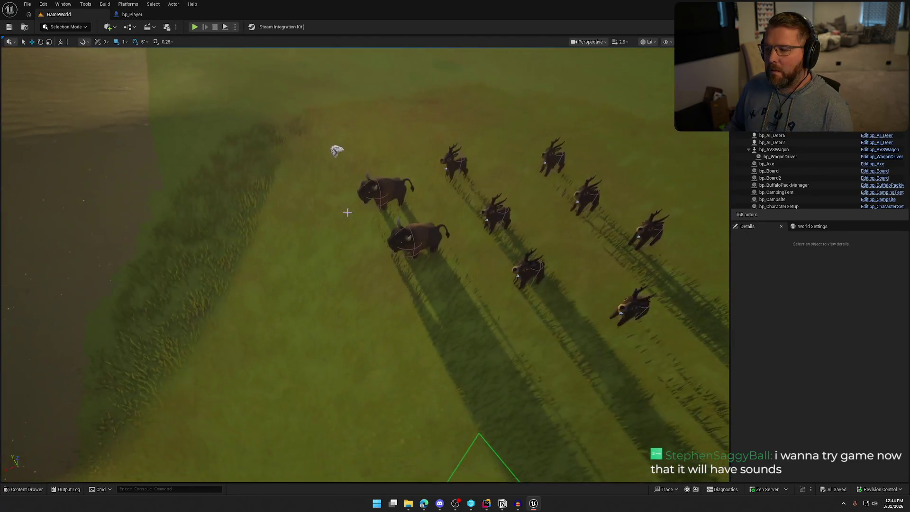
{"action": "key", "text": "ctrl+space"}
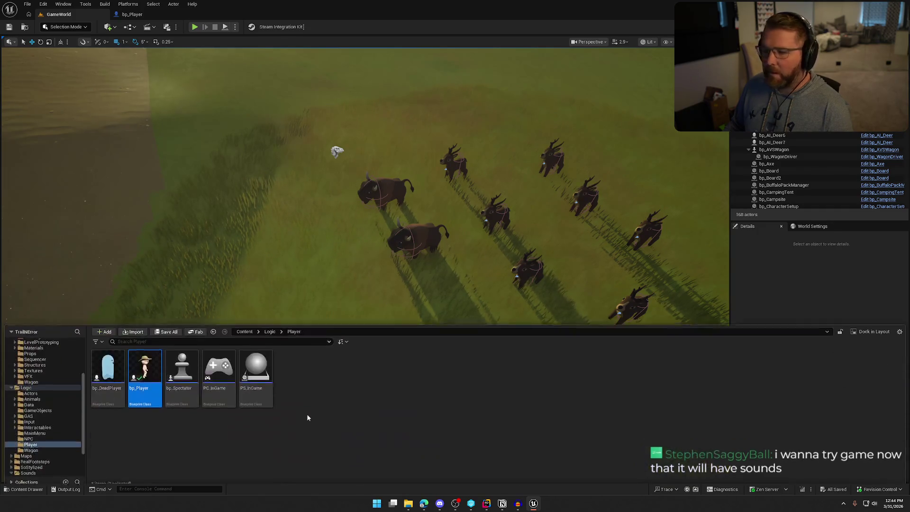
{"action": "scroll", "coordinate": [46, 430], "scroll_direction": "up", "scroll_amount": 4}
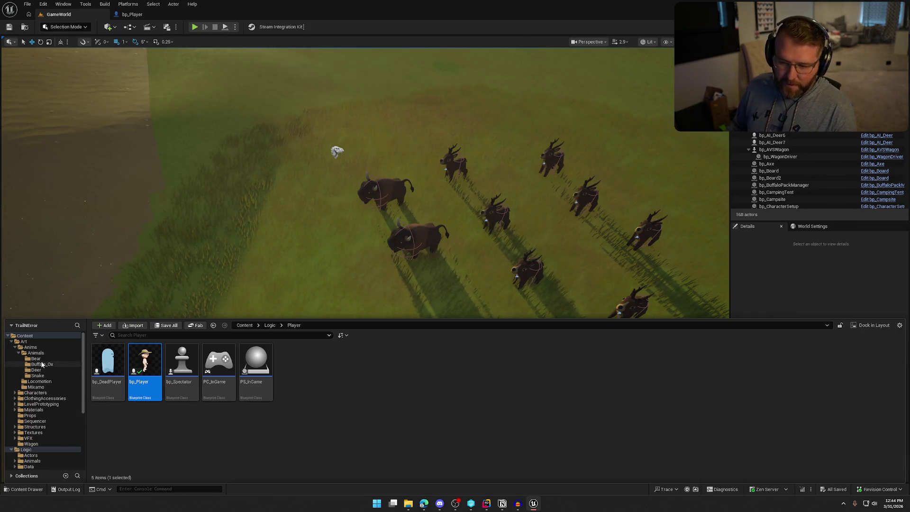
{"action": "left_click", "coordinate": [42, 363]}
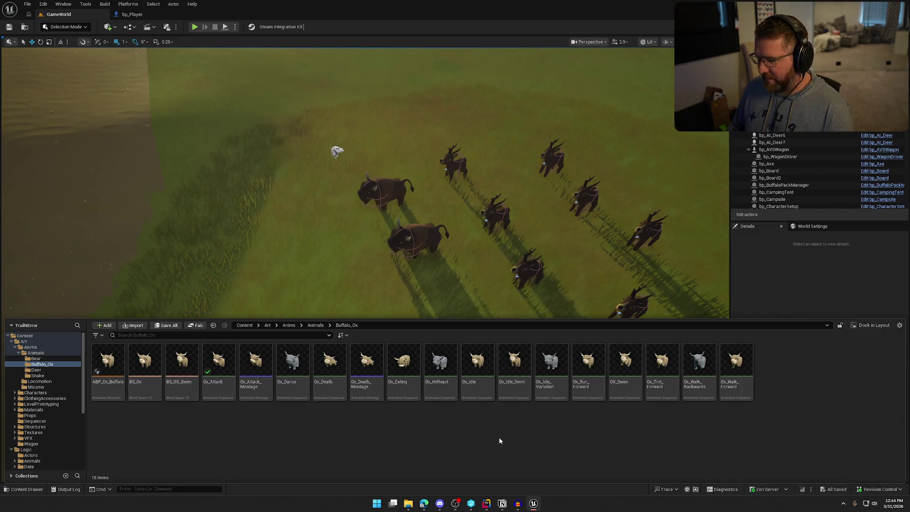
{"action": "left_click", "coordinate": [746, 369]}
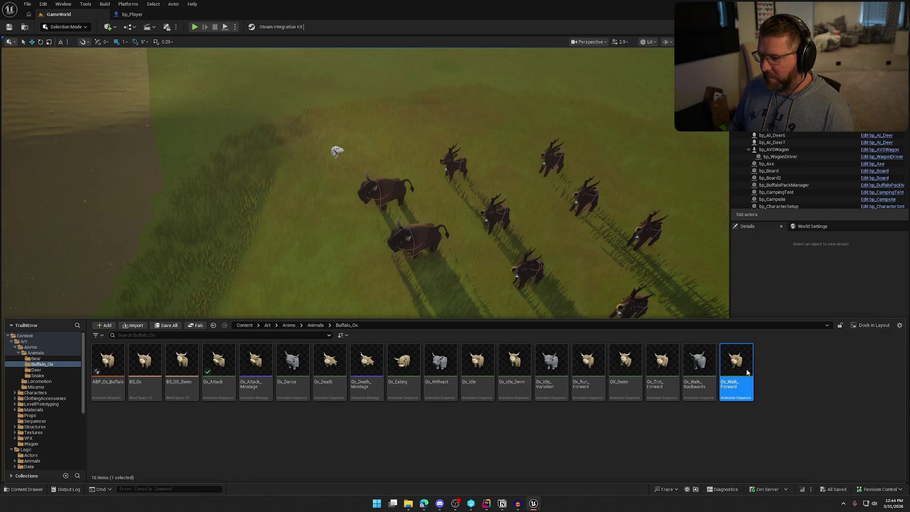
{"action": "double_click", "coordinate": [746, 372]}
Step: Inspect an AN_Footstep_Walk notify, then open the AN_Footstep_Walk blueprint from the Anims folder
{"action": "left_click", "coordinate": [396, 345]}
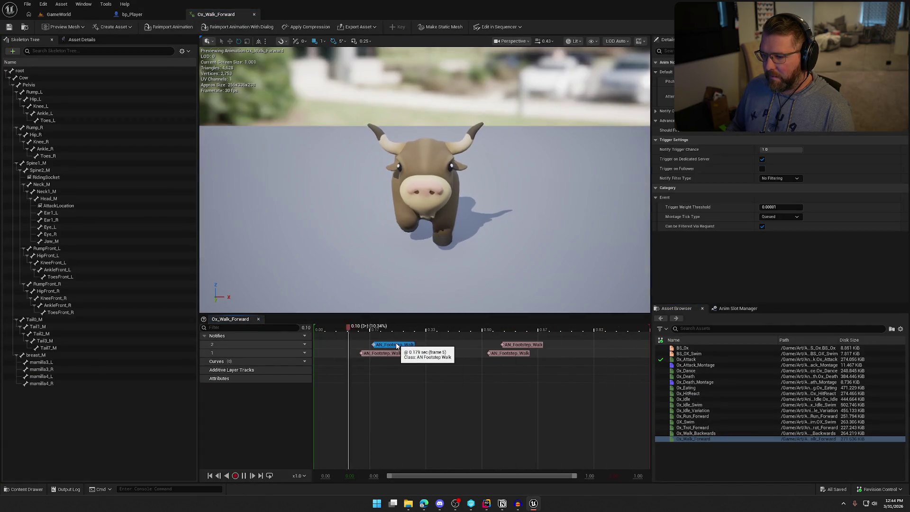
{"action": "key", "text": "ctrl+space"}
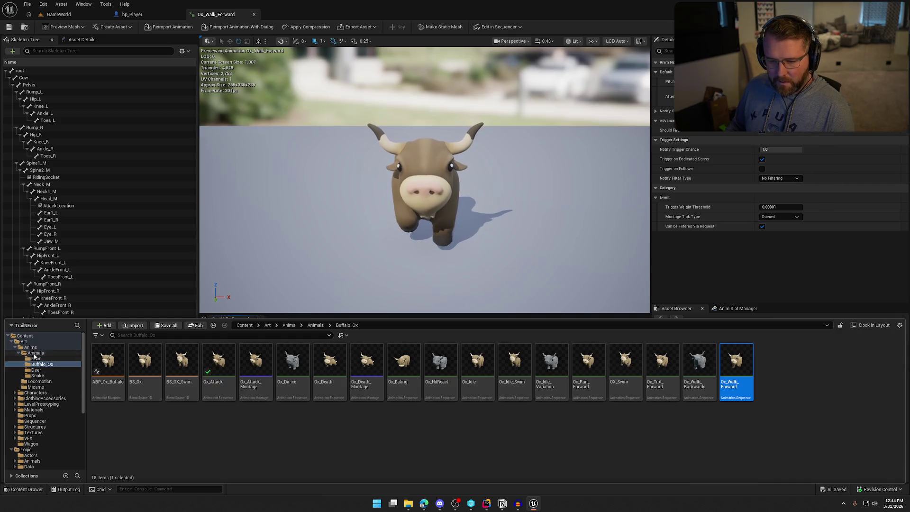
{"action": "left_click", "coordinate": [31, 348]}
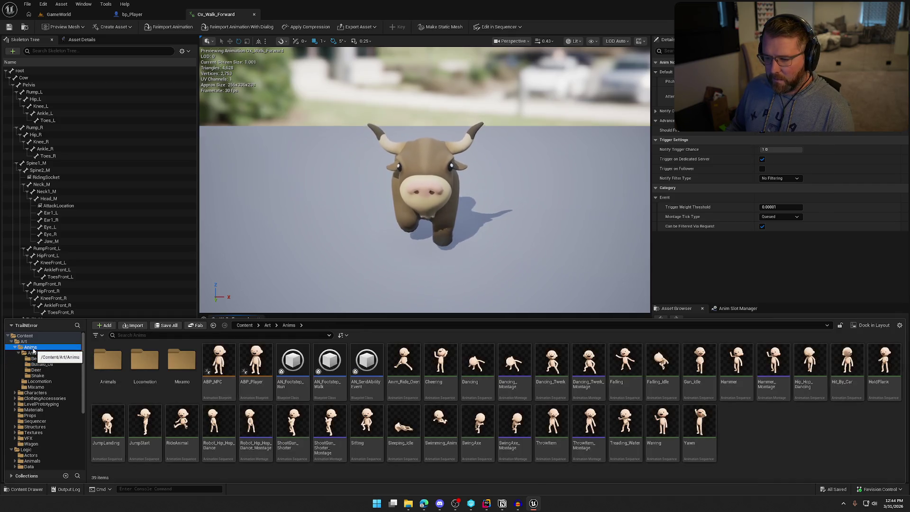
{"action": "left_click", "coordinate": [732, 281]}
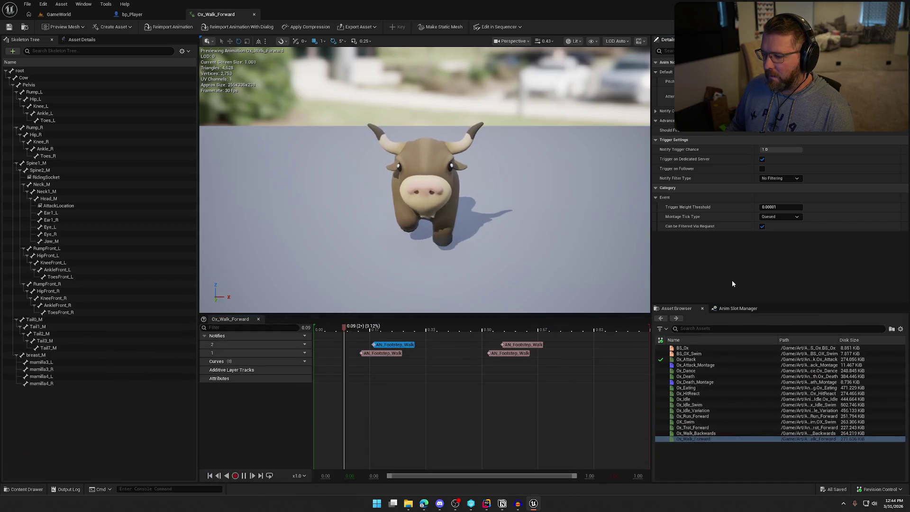
{"action": "key", "text": "ctrl+space"}
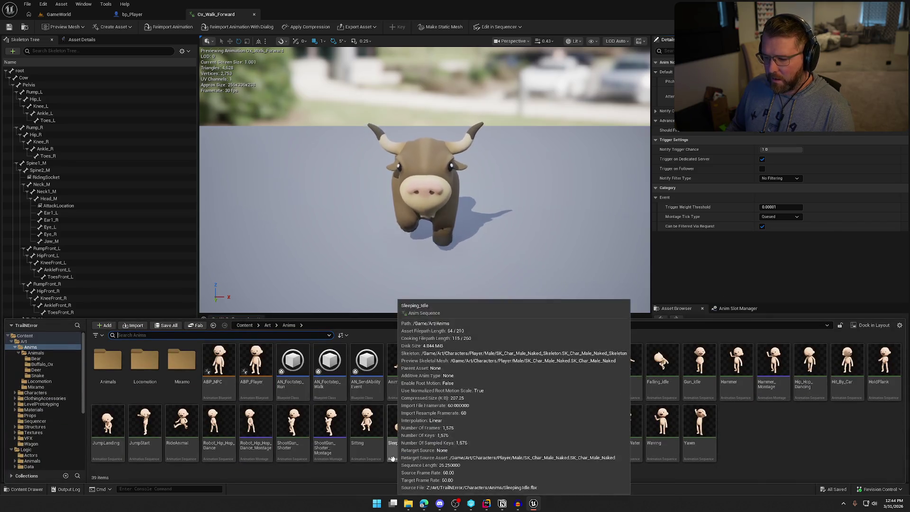
{"action": "double_click", "coordinate": [329, 374]}
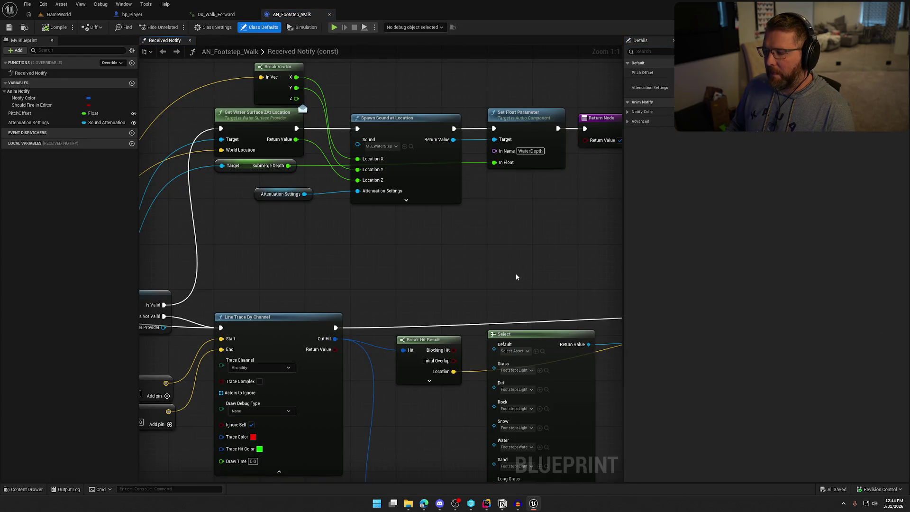
Step: Inspect the Play Sound at Location node and Attenuation Settings variable in AN_Footstep_Walk's graph
{"action": "scroll", "coordinate": [505, 269], "scroll_direction": "down", "scroll_amount": 3}
{"action": "mouse_move", "coordinate": [449, 220]}
{"action": "left_mouse_down"}
{"action": "mouse_move", "coordinate": [518, 179]}
{"action": "mouse_move", "coordinate": [244, 172]}
{"action": "left_mouse_up"}
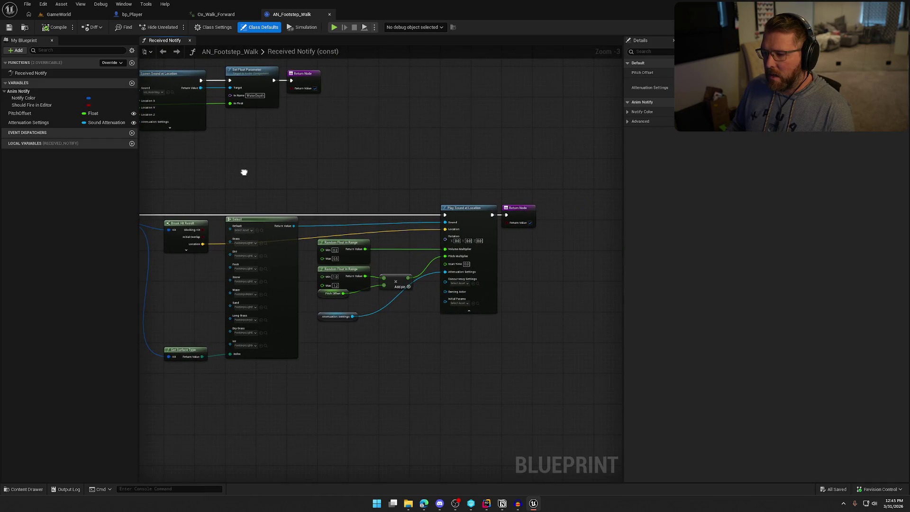
{"action": "scroll", "coordinate": [374, 203], "scroll_direction": "up", "scroll_amount": 3}
{"action": "left_click_drag", "start_coordinate": [463, 367], "coordinate": [374, 294]}
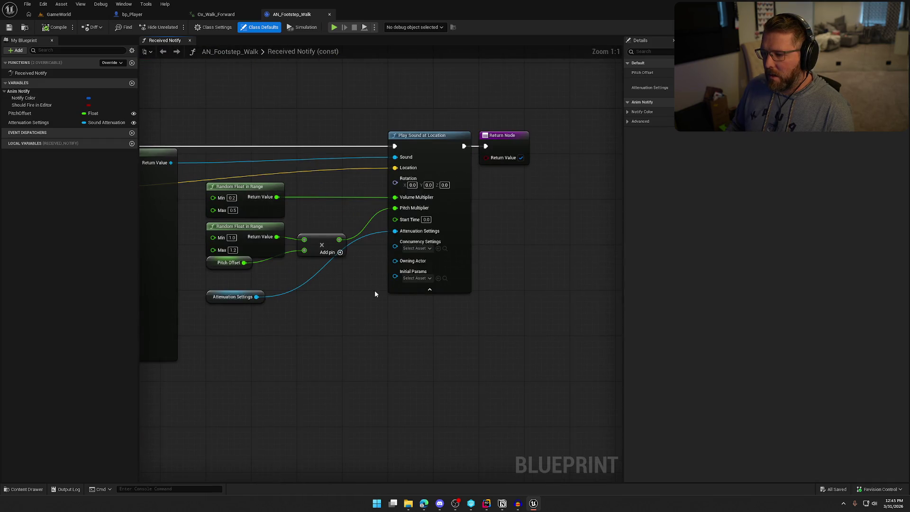
{"action": "left_click", "coordinate": [237, 298]}
Step: Look over the surface-type selection nodes, then go back to the Ox_Walk_Forward animation
{"action": "left_click_drag", "start_coordinate": [269, 317], "coordinate": [467, 324]}
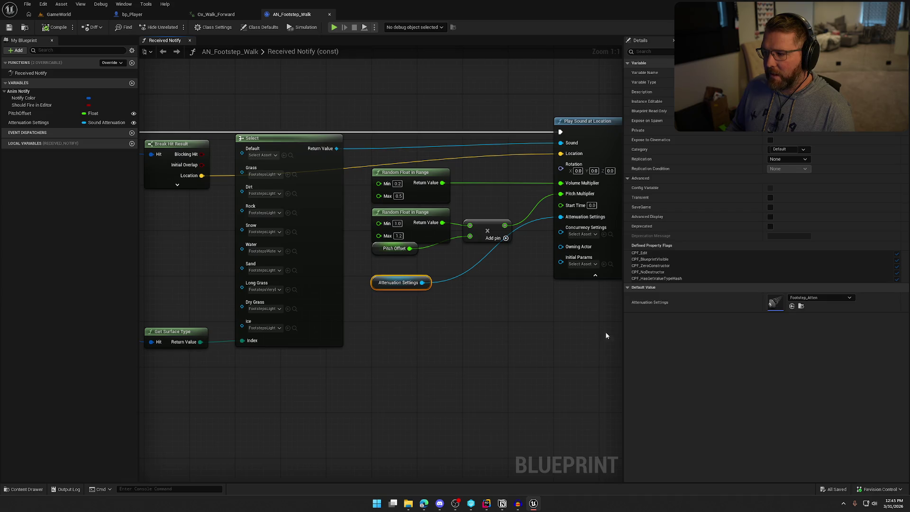
{"action": "left_click", "coordinate": [230, 17]}
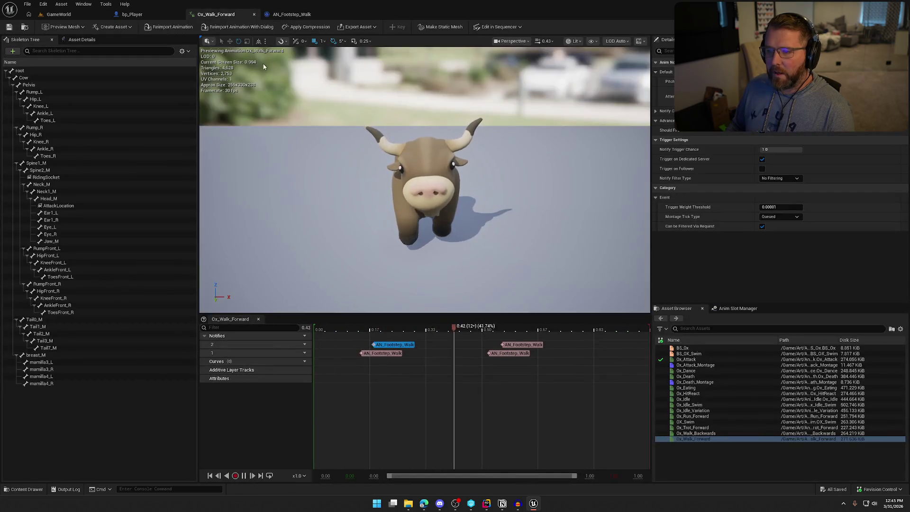
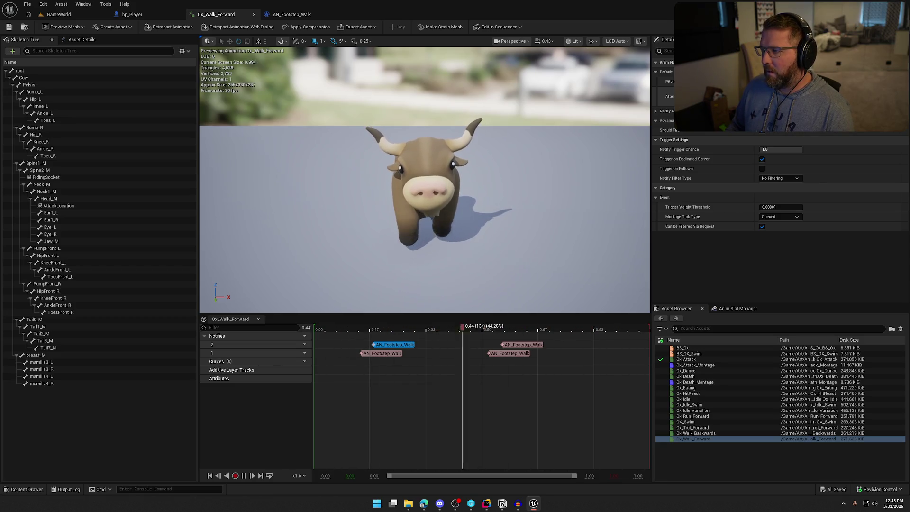
Step: In AN_Footstep_Walk, insert a Multiply node after the volume Random Float
{"action": "left_click", "coordinate": [292, 14]}
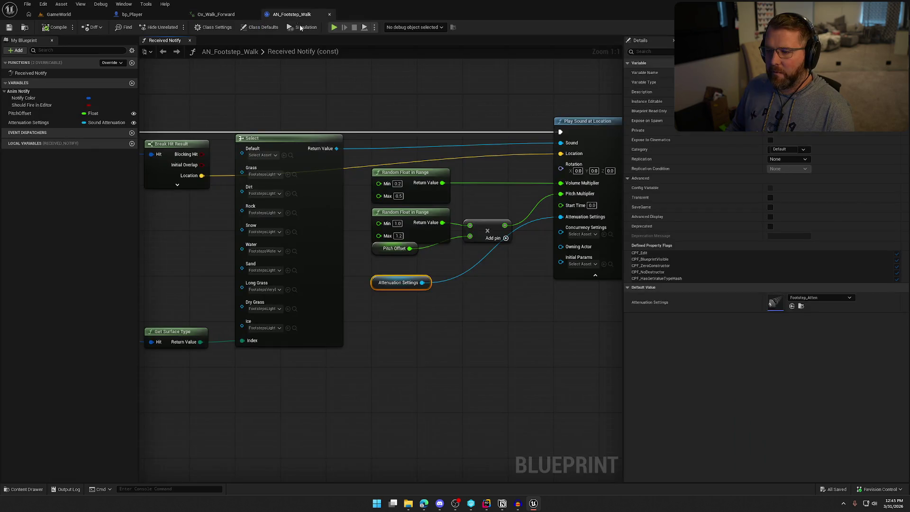
{"action": "left_click", "coordinate": [448, 184]}
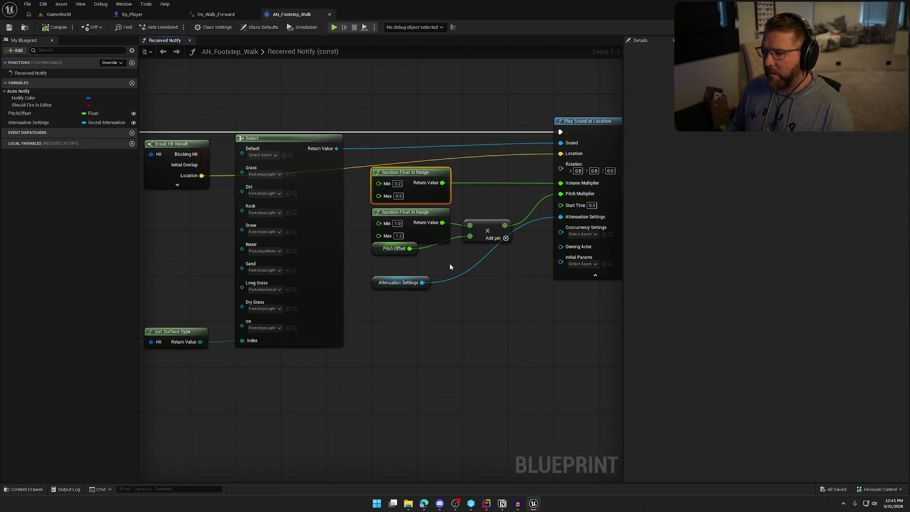
{"action": "left_click", "coordinate": [467, 310]}
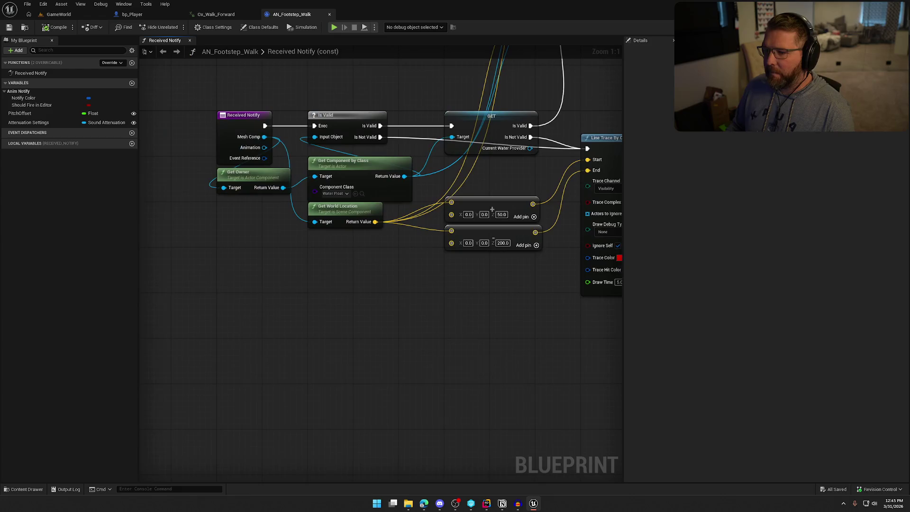
{"action": "left_click_drag", "start_coordinate": [592, 375], "coordinate": [439, 373]}
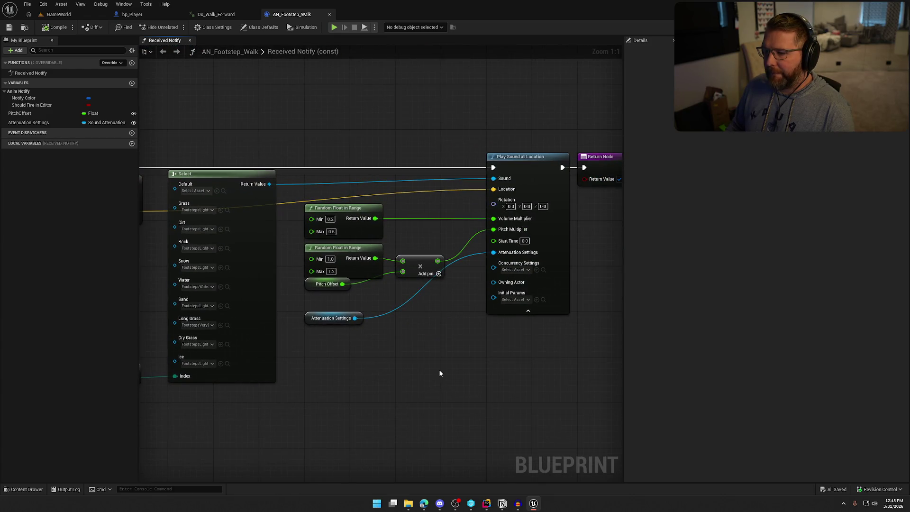
{"action": "mouse_move", "coordinate": [351, 282]}
{"action": "left_mouse_down"}
{"action": "mouse_move", "coordinate": [360, 259]}
{"action": "mouse_move", "coordinate": [368, 264]}
{"action": "left_mouse_up"}
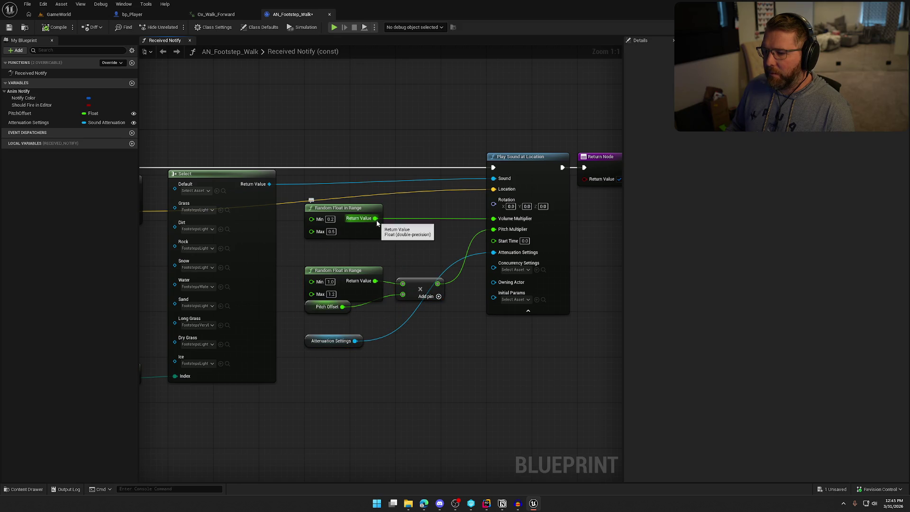
{"action": "mouse_move", "coordinate": [374, 218]}
{"action": "left_mouse_down"}
{"action": "mouse_move", "coordinate": [415, 230]}
{"action": "mouse_move", "coordinate": [493, 219]}
{"action": "mouse_move", "coordinate": [441, 220]}
{"action": "mouse_move", "coordinate": [388, 245]}
{"action": "left_mouse_up"}
{"action": "type", "text": "*"}
{"action": "key", "text": "Return"}
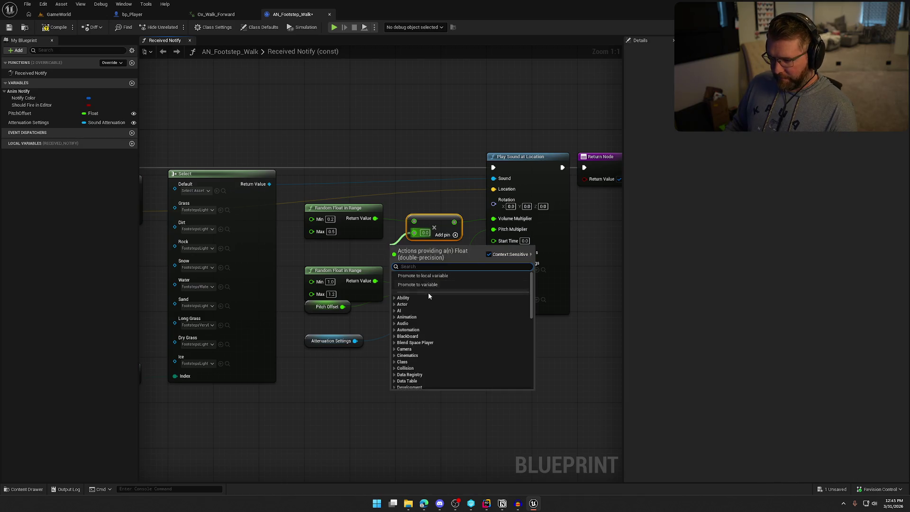
Step: Promote the Multiply's other input to a Volume Multi variable, then compile and check out the notify
{"action": "left_click", "coordinate": [433, 284]}
{"action": "type", "text": "V"}
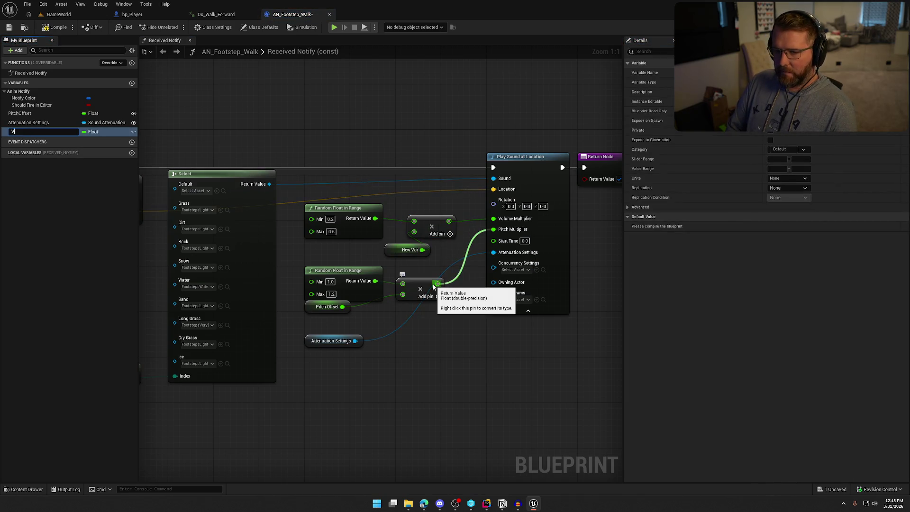
{"action": "type", "text": "ti"}
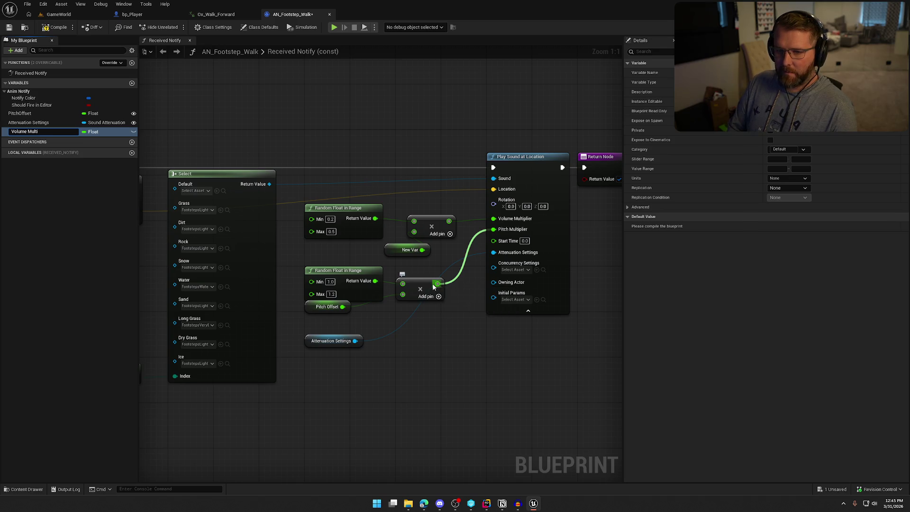
{"action": "key", "text": "Return"}
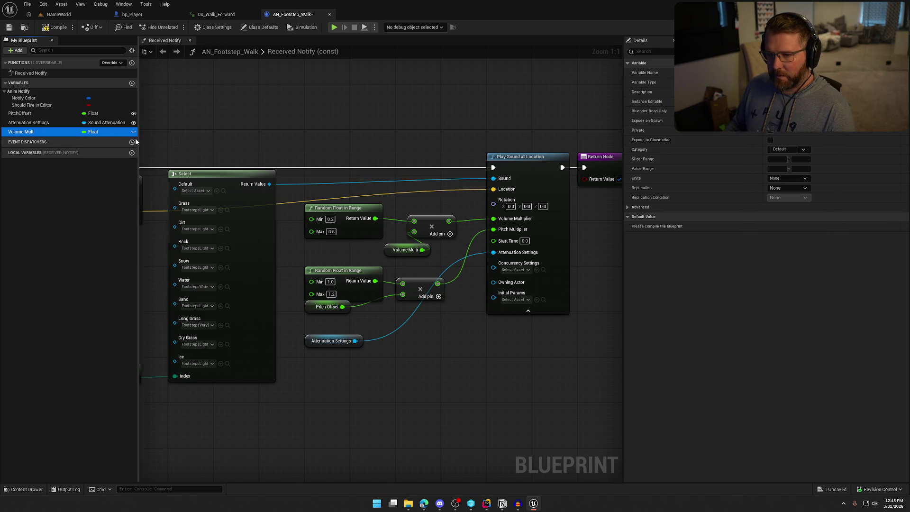
{"action": "left_click_drag", "start_coordinate": [400, 250], "coordinate": [338, 251]}
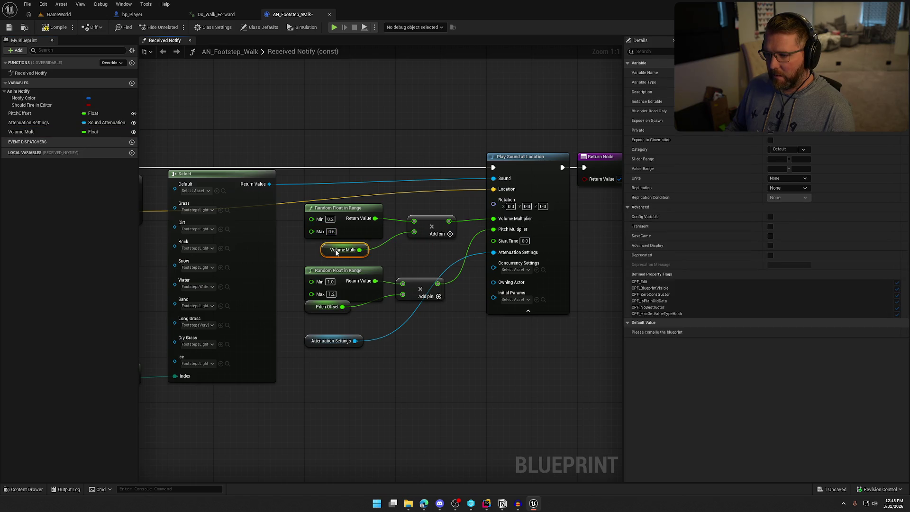
{"action": "left_click", "coordinate": [56, 27]}
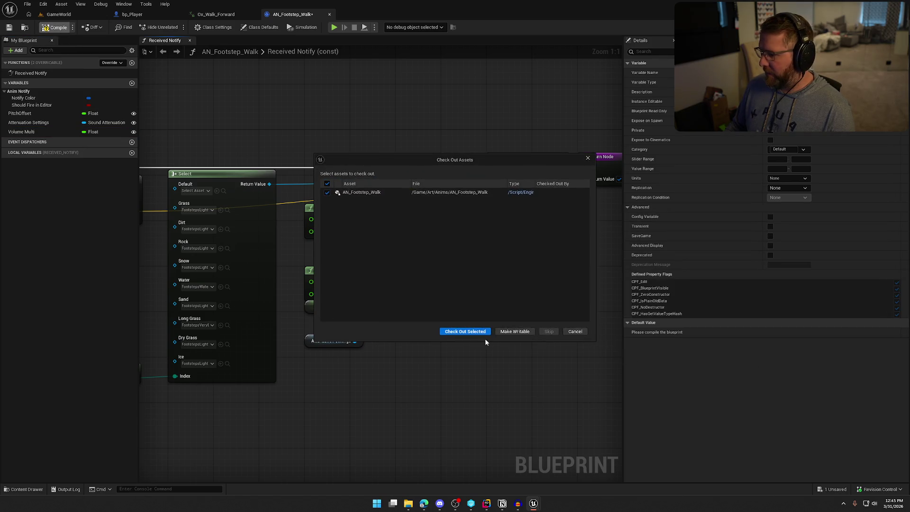
{"action": "left_click", "coordinate": [472, 330]}
{"action": "left_click", "coordinate": [787, 333]}
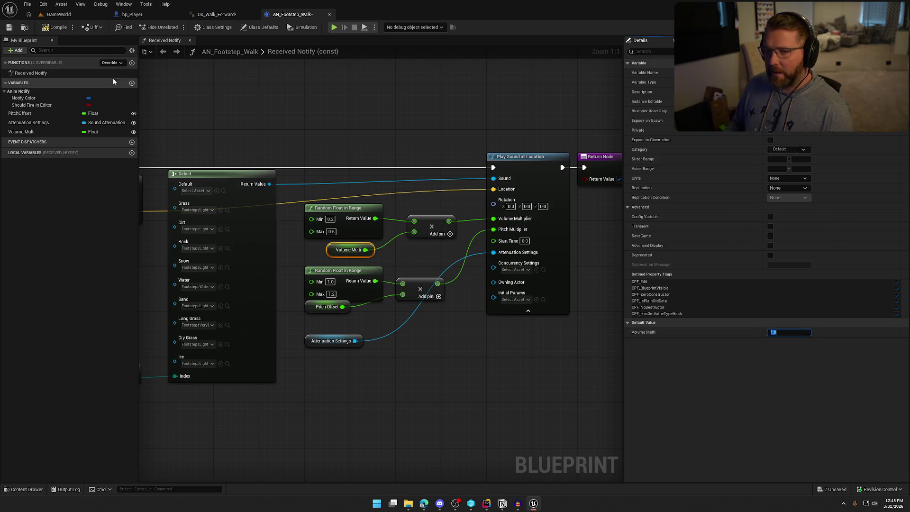
Step: Save the footstep notify and select the four AN_Footstep_Walk notifies in Ox_Walk_Forward
{"action": "key", "text": "ctrl+s"}
{"action": "left_click", "coordinate": [217, 14]}
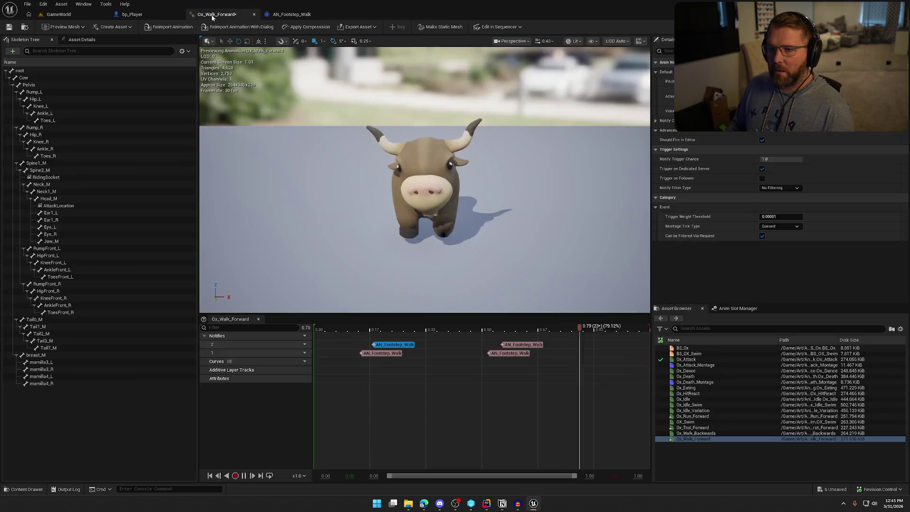
{"action": "left_click", "coordinate": [398, 352]}
{"action": "left_click", "coordinate": [396, 344], "text": "shift"}
{"action": "left_click", "coordinate": [517, 352], "text": "shift"}
{"action": "left_click", "coordinate": [526, 344], "text": "shift"}
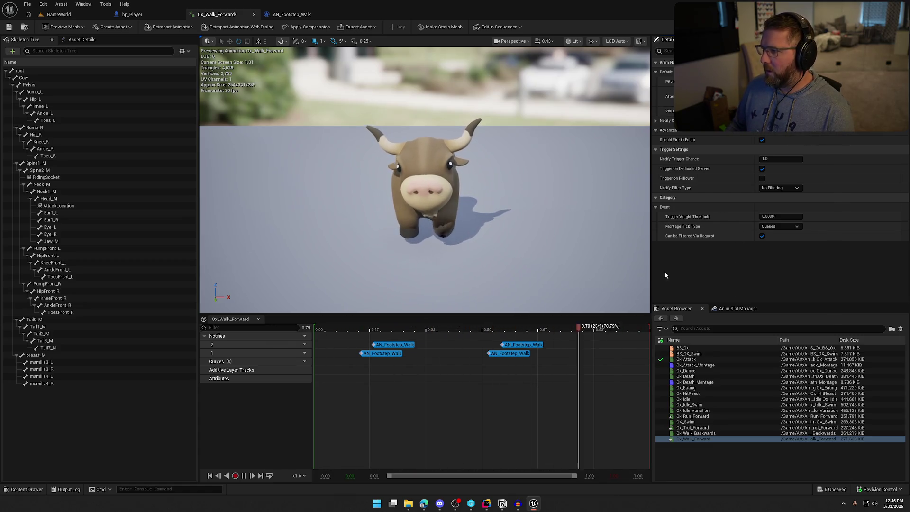
Step: Check out and save Ox_Walk_Forward, then return to the GameWorld level
{"action": "left_click", "coordinate": [8, 27]}
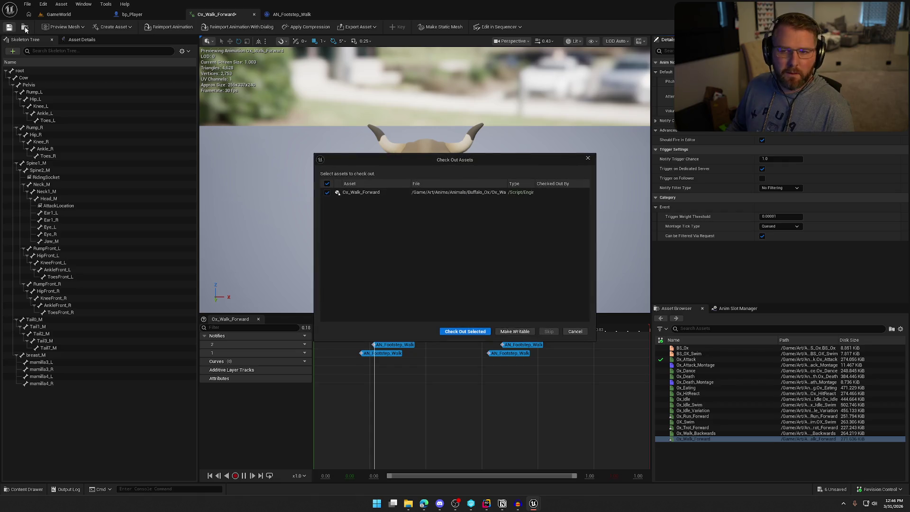
{"action": "left_click", "coordinate": [467, 332]}
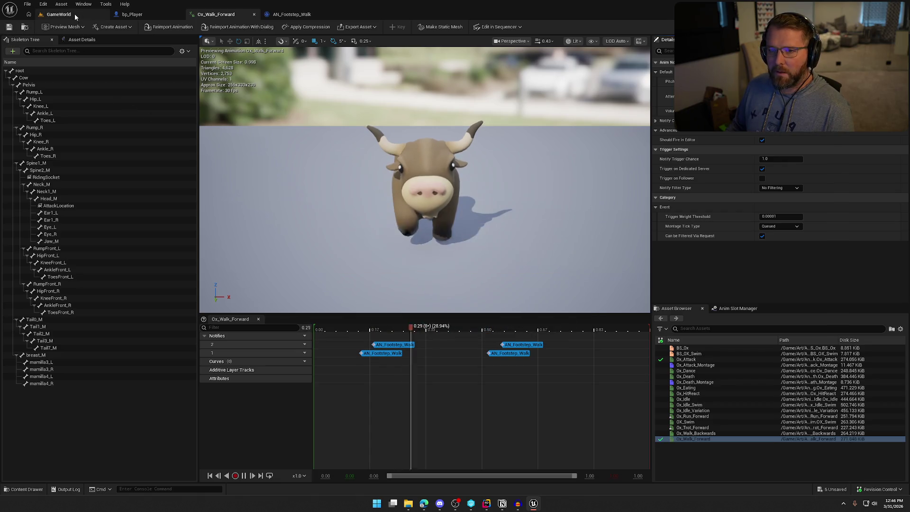
{"action": "left_click", "coordinate": [75, 13]}
Step: Start Play-In-Editor and run the character past the lake to the Lobby Trading Post
{"action": "key", "text": "alt+p"}
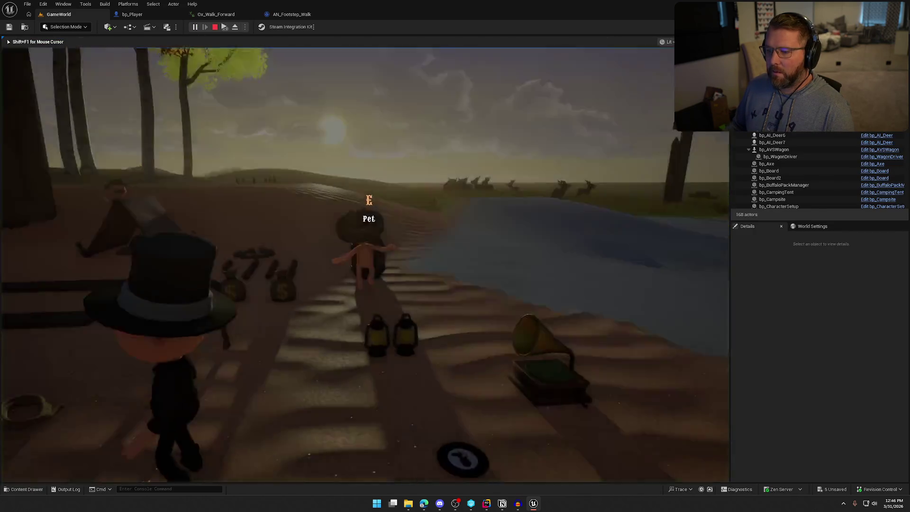
{"action": "key", "text": "w"}
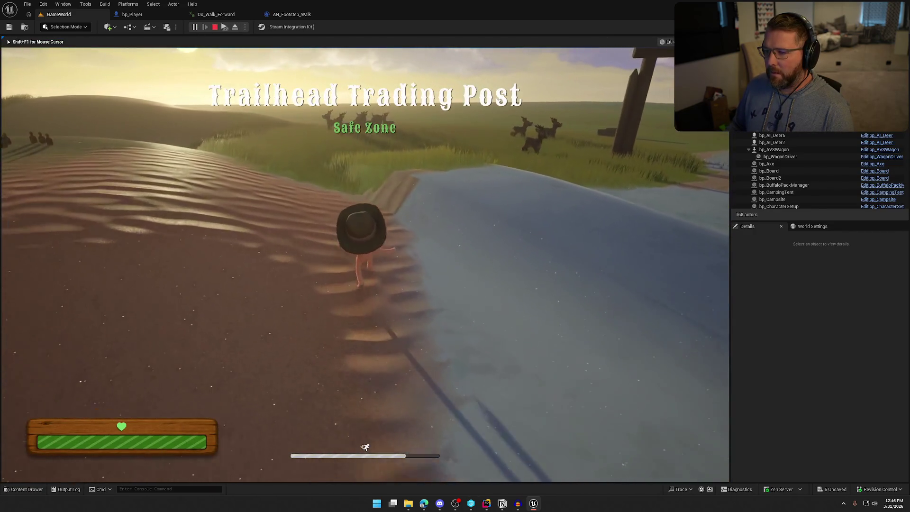
{"action": "key", "text": "w"}
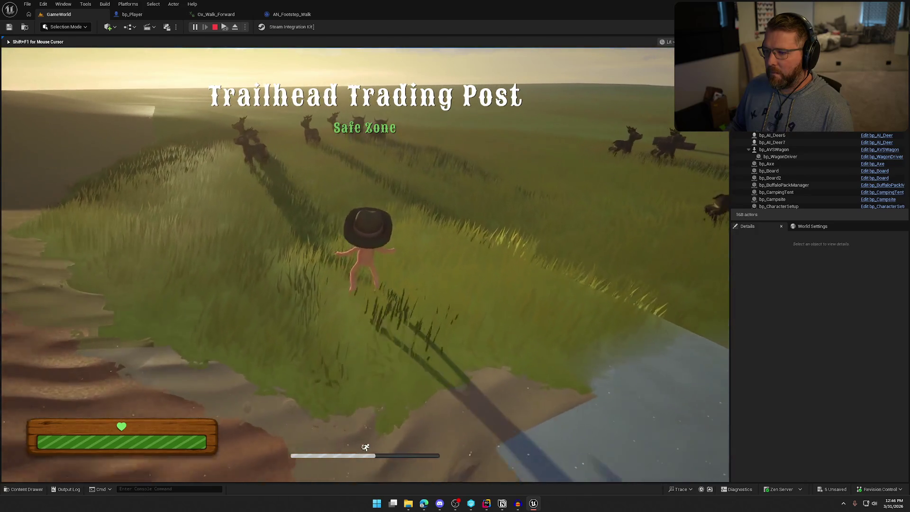
{"action": "key", "text": "w"}
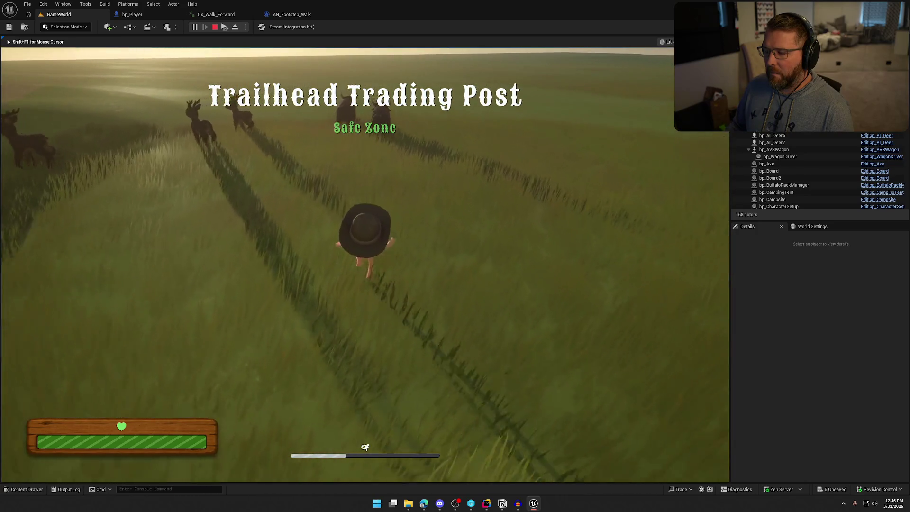
{"action": "key", "text": "s"}
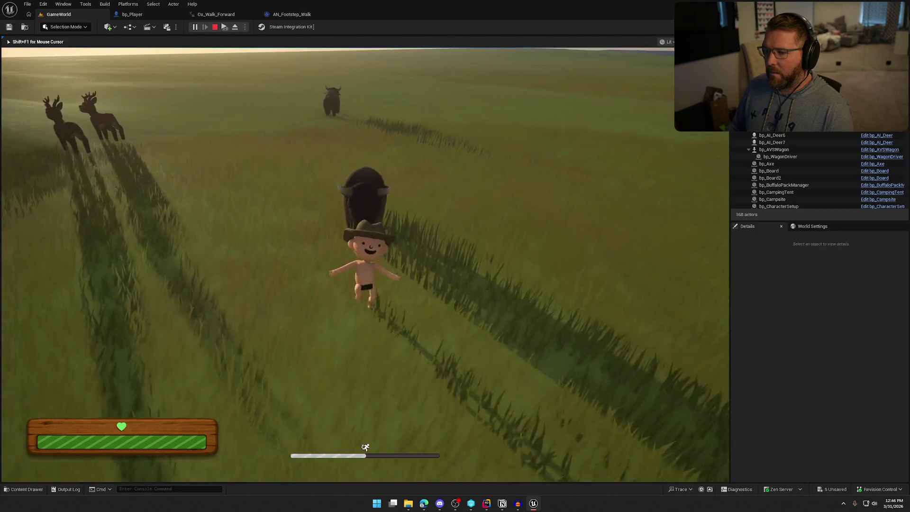
{"action": "key", "text": "w"}
{"action": "key", "text": "w"}
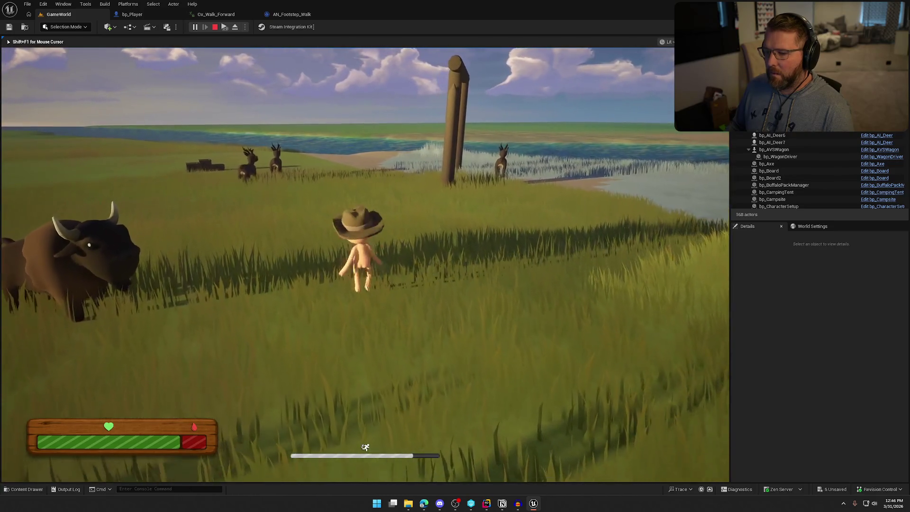
{"action": "key", "text": "w"}
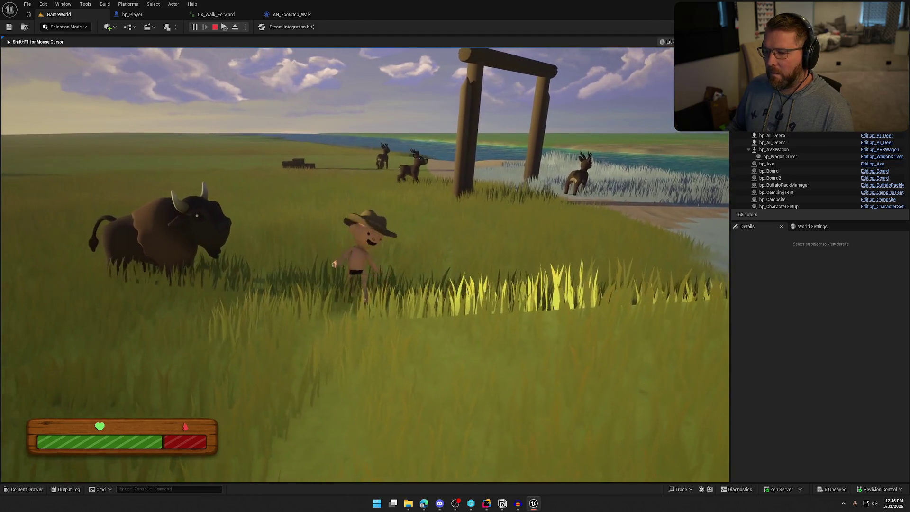
{"action": "key", "text": "s"}
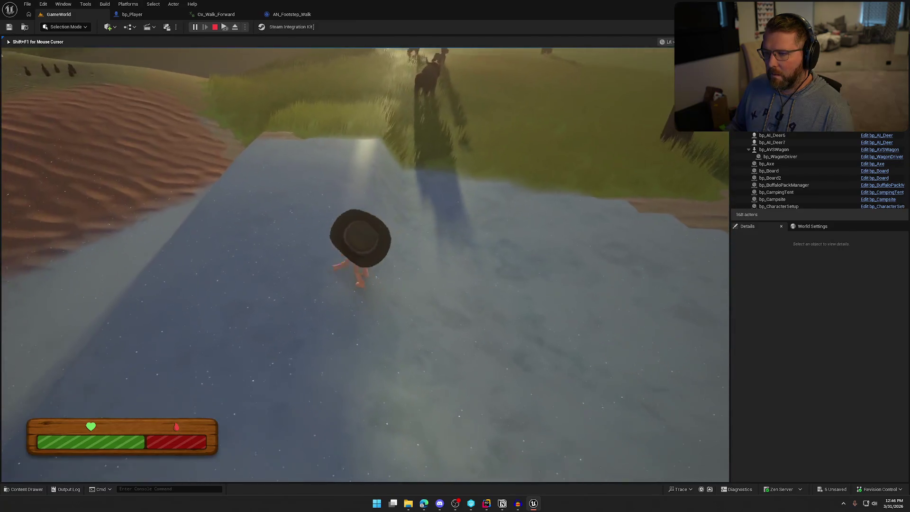
{"action": "key", "text": "w"}
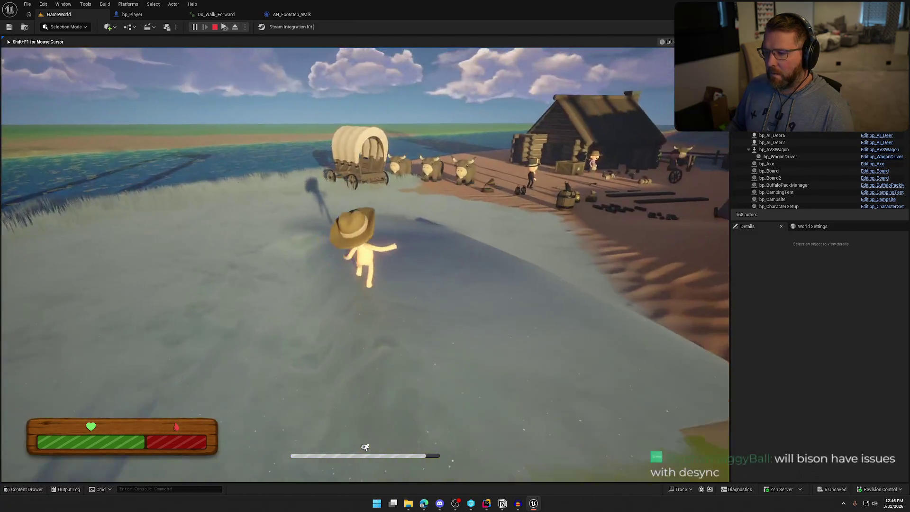
{"action": "key", "text": "w"}
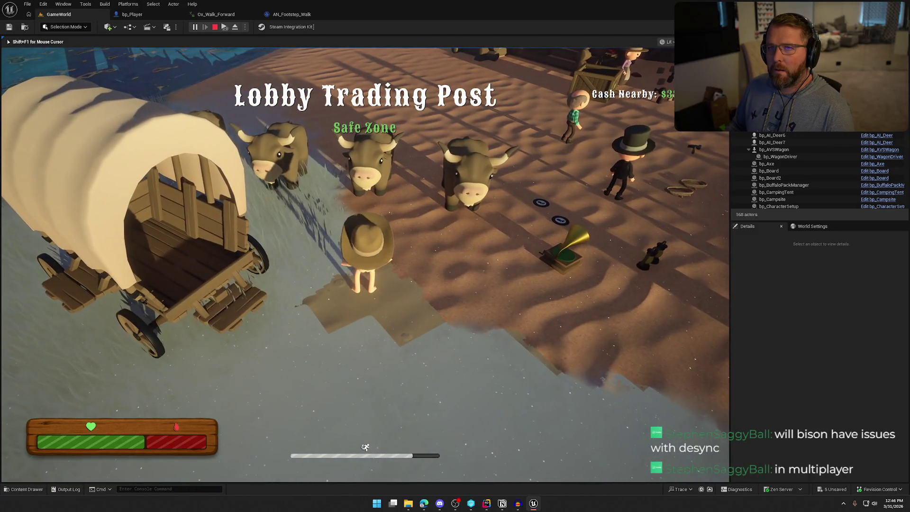
Step: Mount the ox and ride it across the ice and up the slope to the bison herd
{"action": "key", "text": "e"}
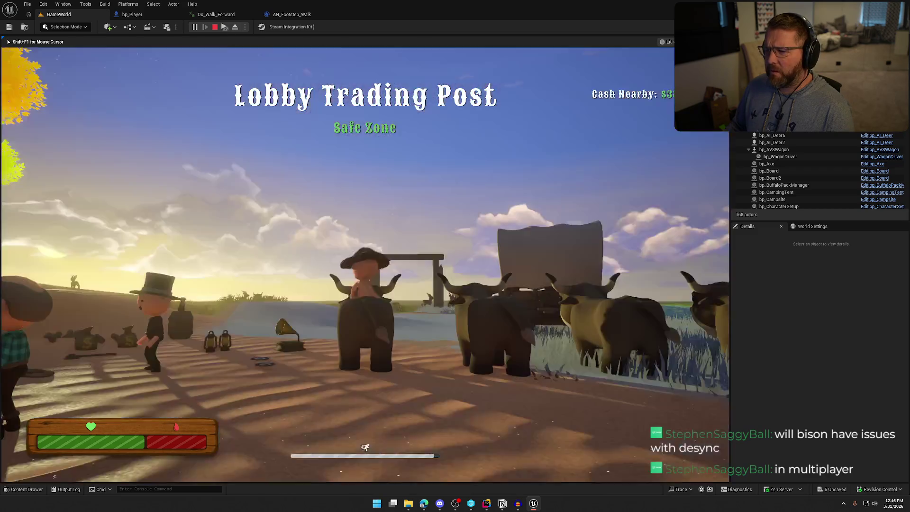
{"action": "key", "text": "w"}
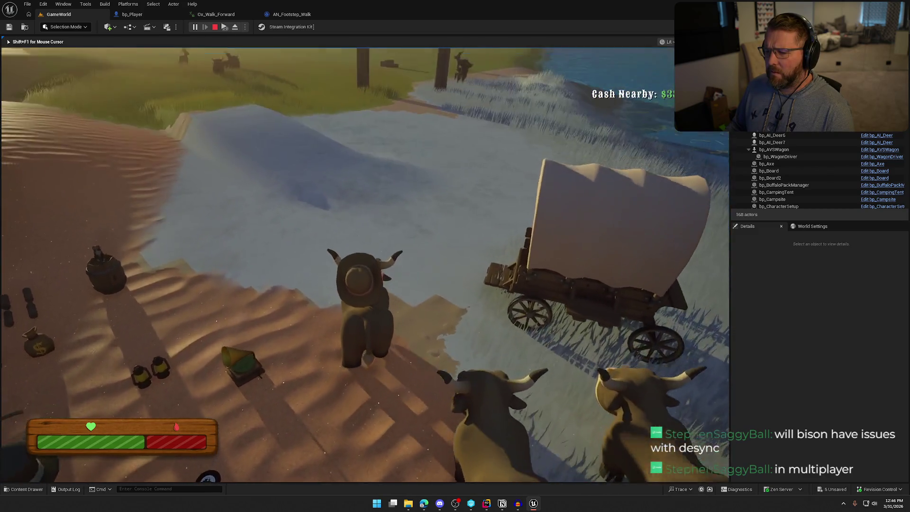
{"action": "key", "text": "w"}
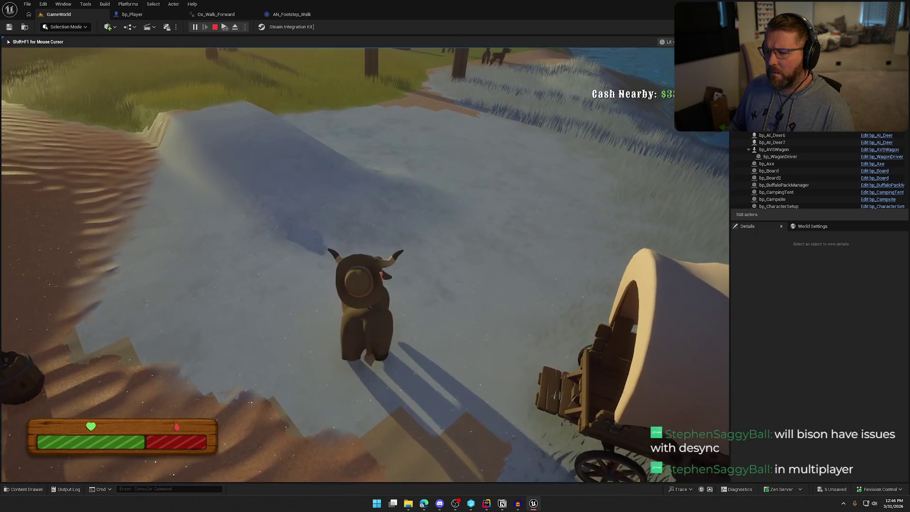
{"action": "key", "text": "w"}
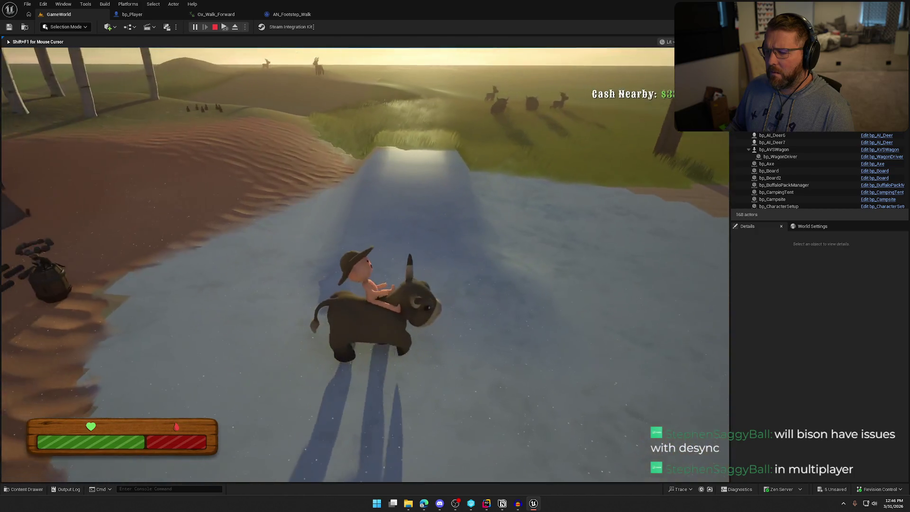
{"action": "key", "text": "w"}
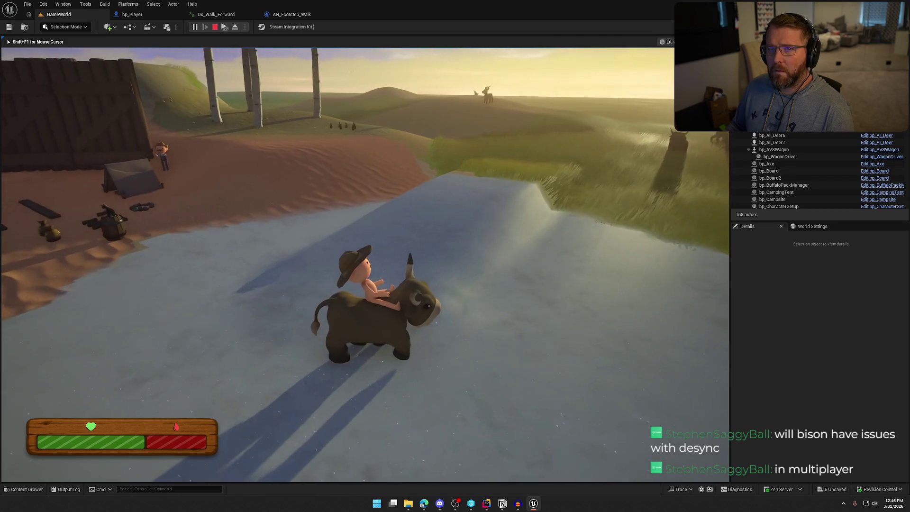
{"action": "key", "text": "w"}
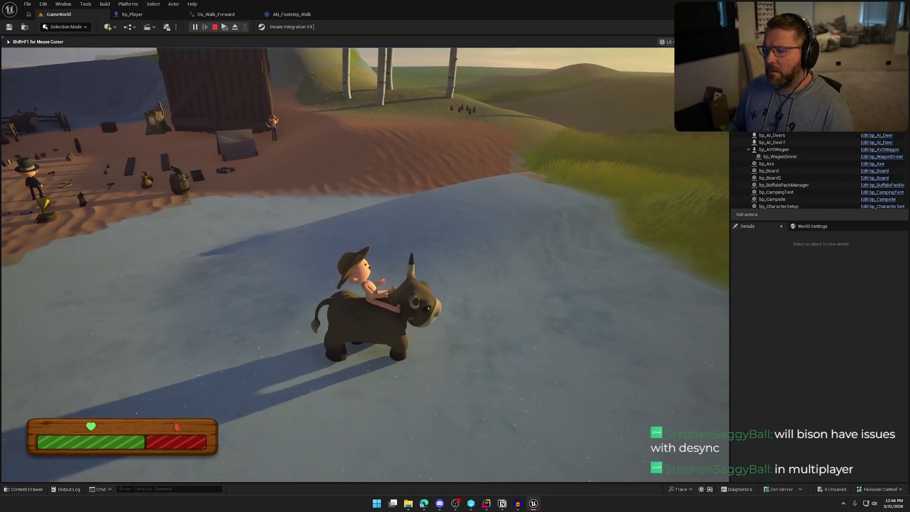
{"action": "key", "text": "w"}
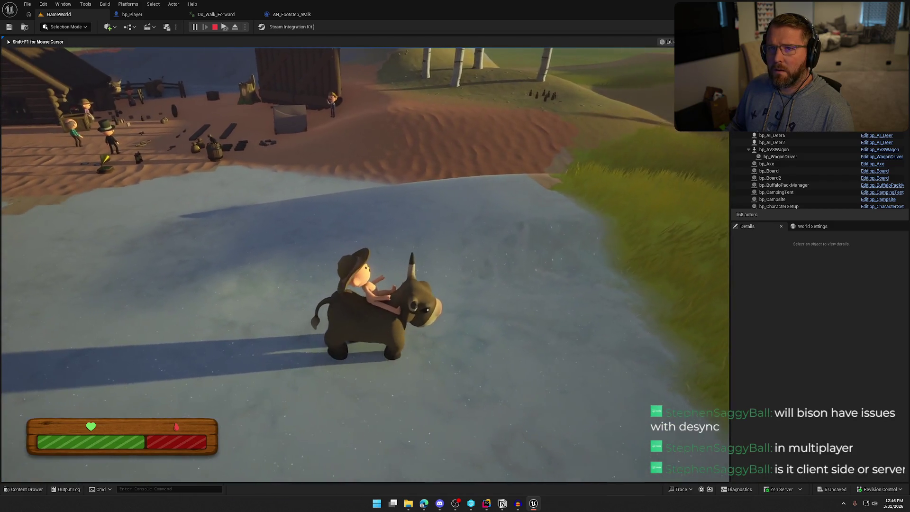
{"action": "key", "text": "w"}
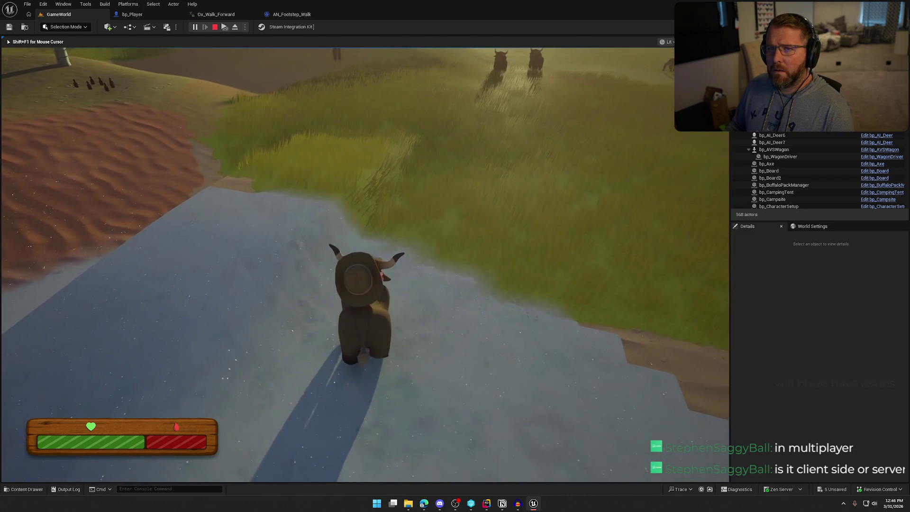
{"action": "key", "text": "w"}
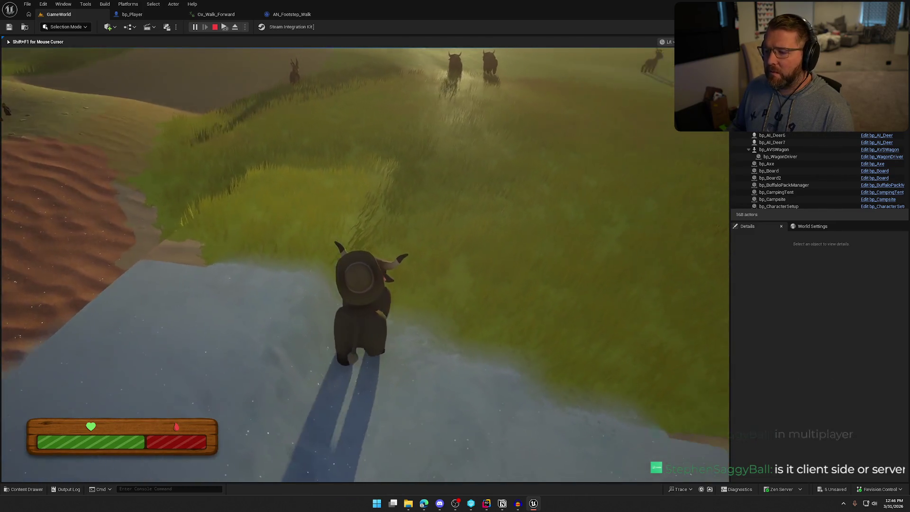
{"action": "key", "text": "w"}
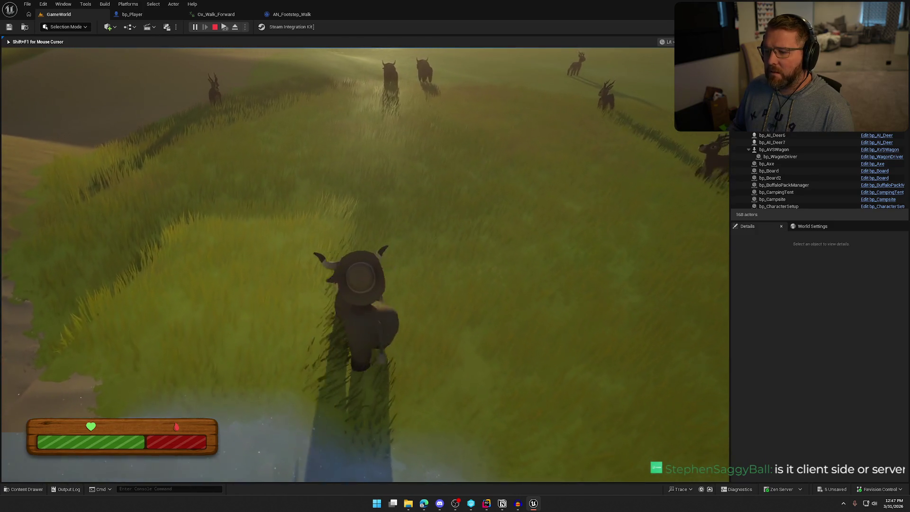
{"action": "key", "text": "w"}
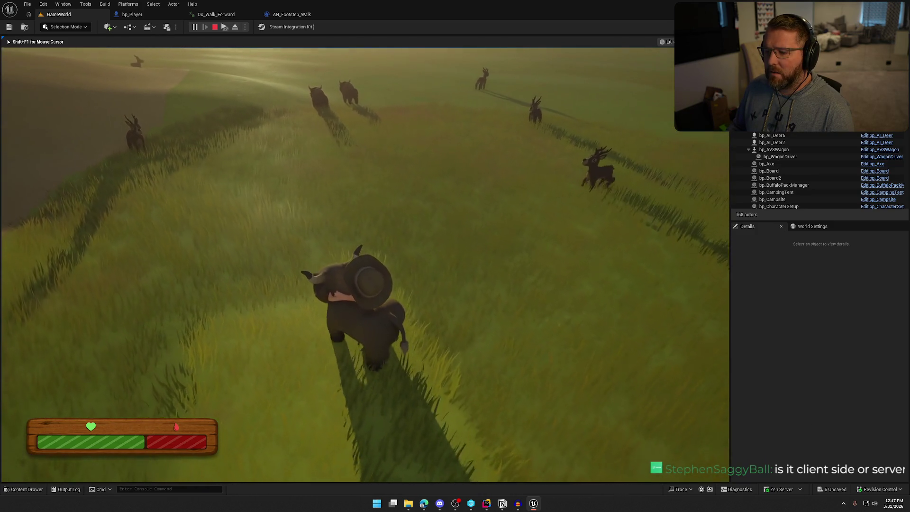
{"action": "key", "text": "w"}
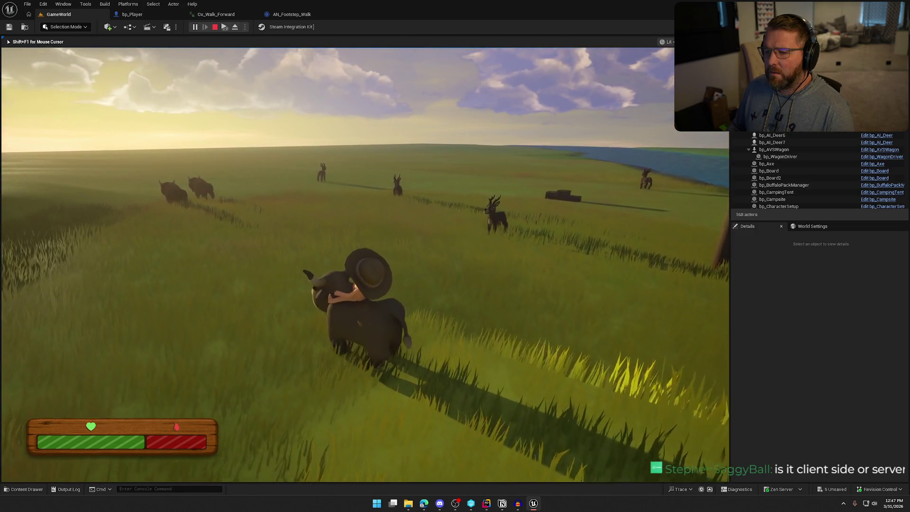
{"action": "key", "text": "w"}
{"action": "key", "text": "w"}
{"action": "key", "text": "w"}
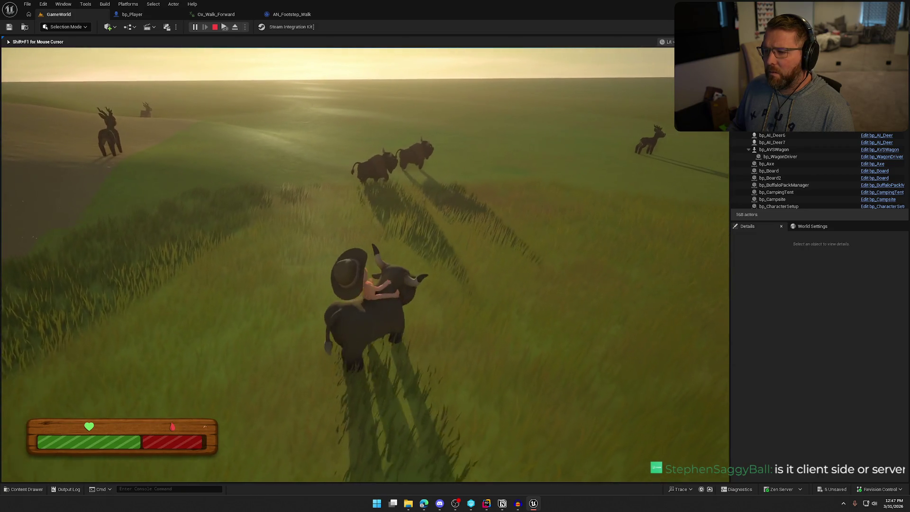
{"action": "key", "text": "w"}
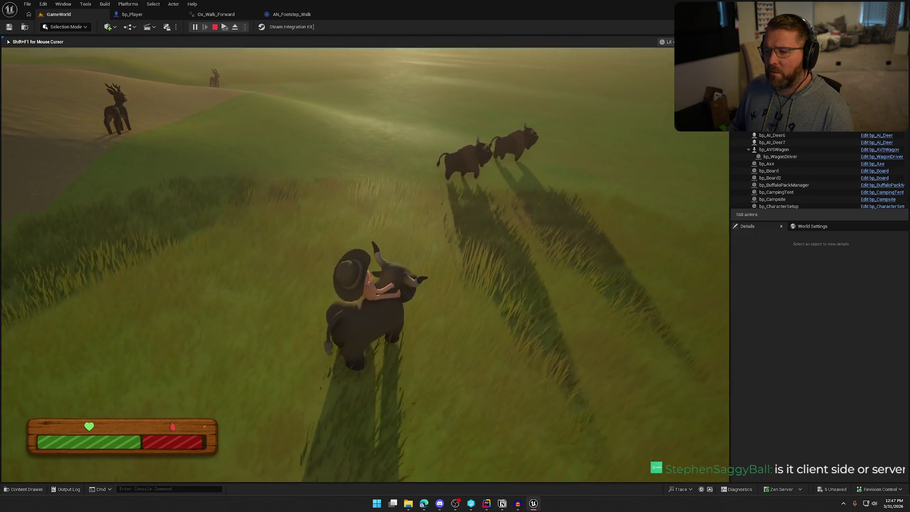
{"action": "key", "text": "w"}
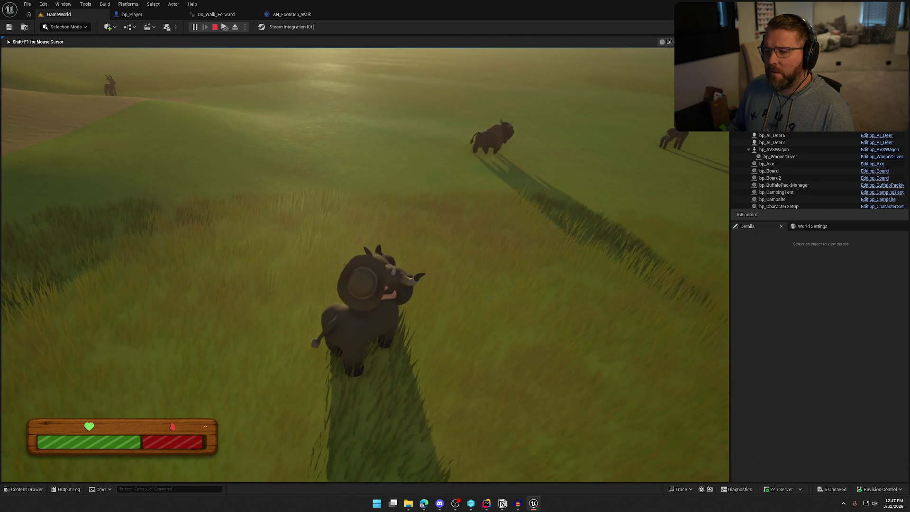
{"action": "key", "text": "w"}
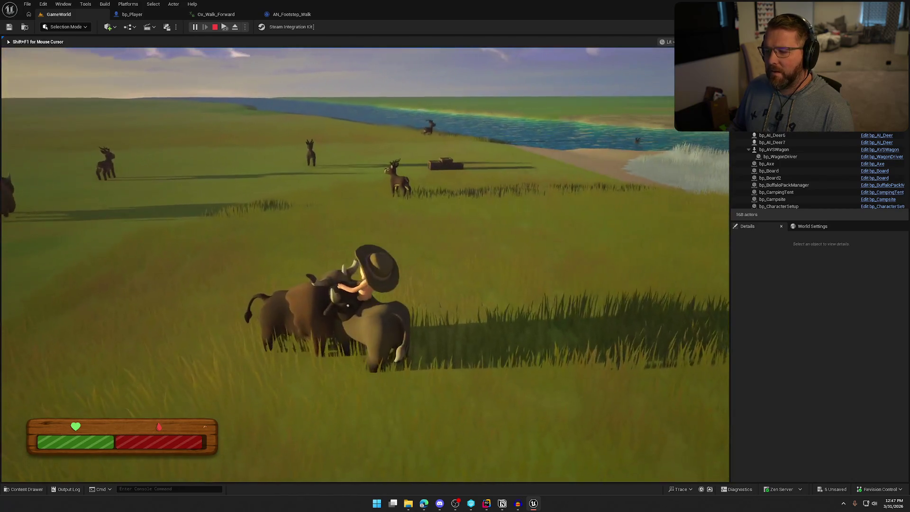
Step: Dismount beside a bison, sprint at the herd until killed, then end the play session
{"action": "key", "text": "e"}
{"action": "key", "text": "w"}
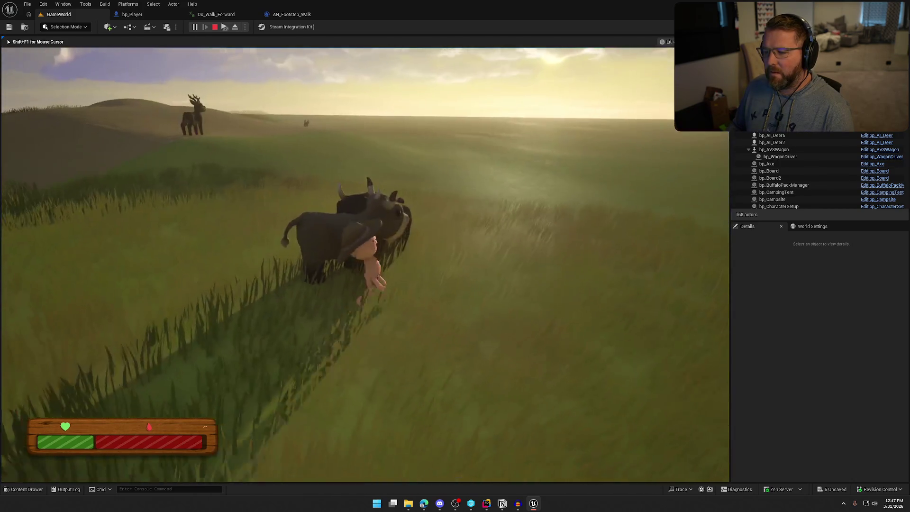
{"action": "key", "text": "shift"}
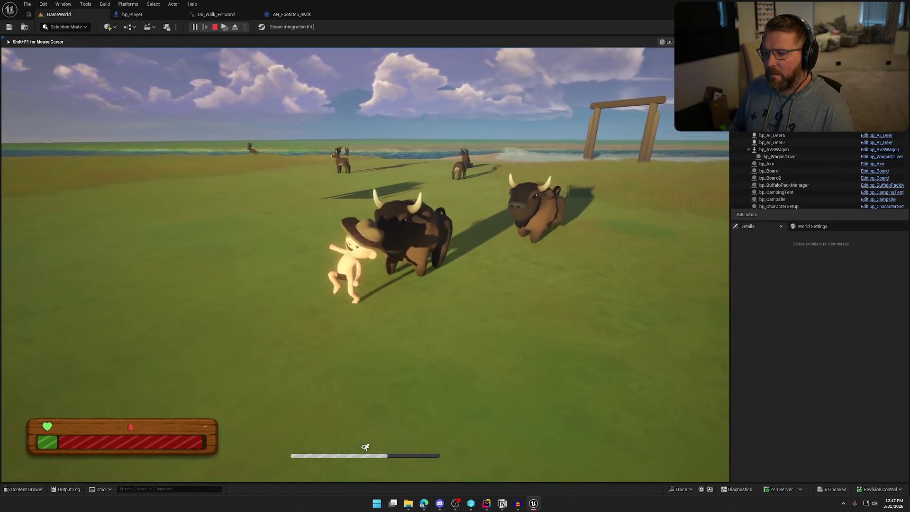
{"action": "key", "text": "shift+F1"}
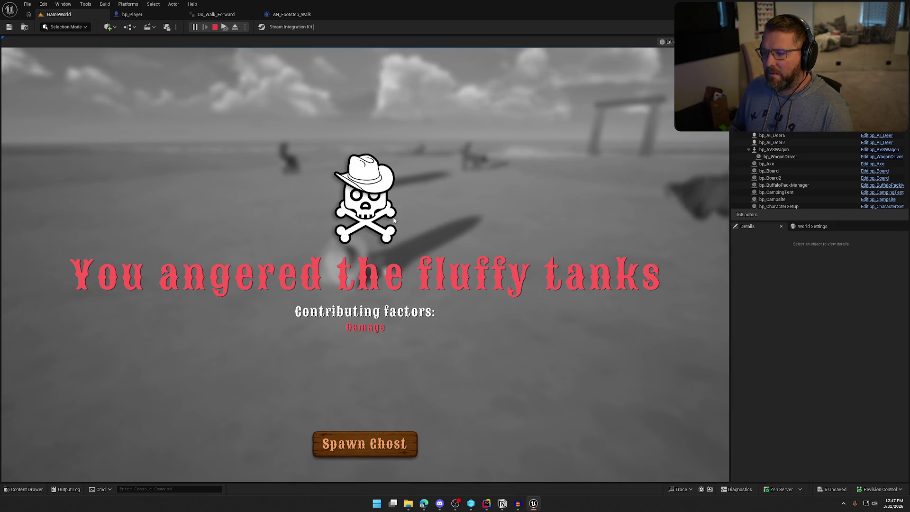
{"action": "key", "text": "Escape"}
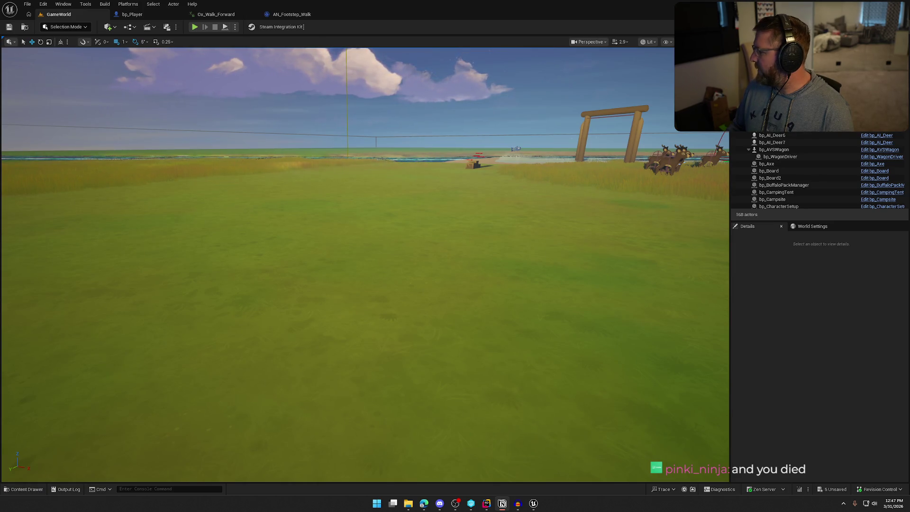
Step: Open A_Snake_Bite_Montage from the Snake animations folder in the Content Drawer
{"action": "left_click", "coordinate": [809, 304]}
{"action": "key", "text": "ctrl+space"}
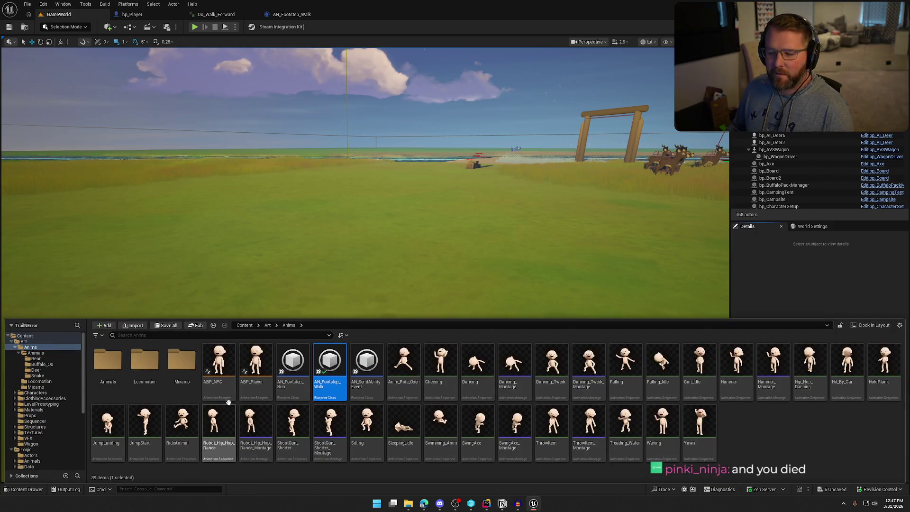
{"action": "left_click", "coordinate": [45, 374]}
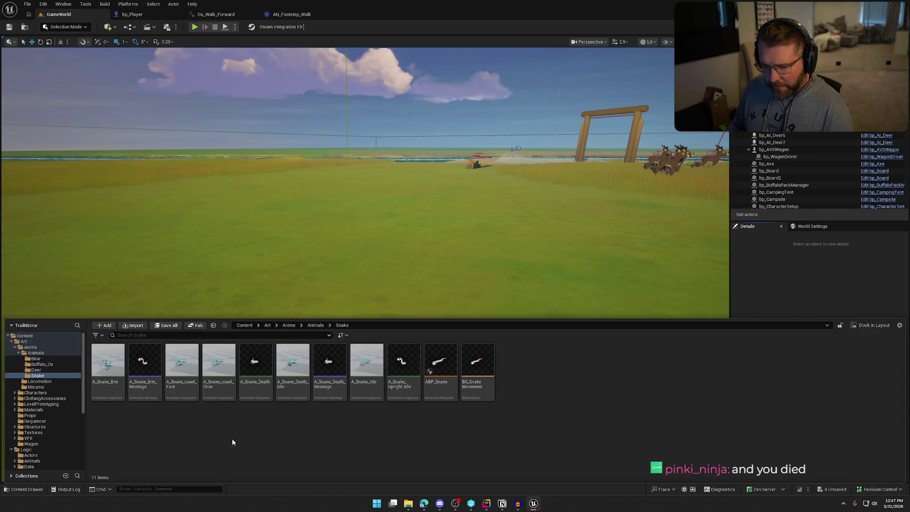
{"action": "left_click", "coordinate": [148, 371]}
{"action": "double_click", "coordinate": [147, 371]}
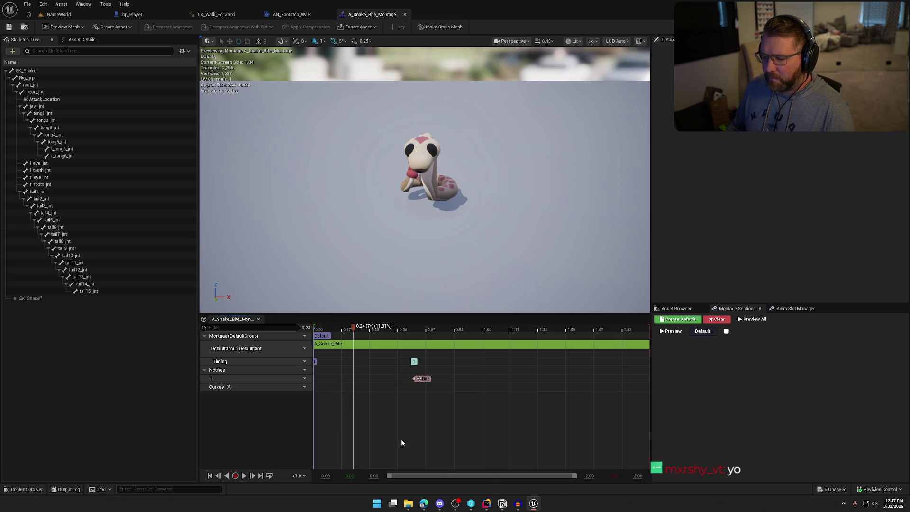
Step: Switch to the Splice sound library page in the browser
{"action": "mouse_move", "coordinate": [489, 506]}
{"action": "mouse_move", "coordinate": [424, 505]}
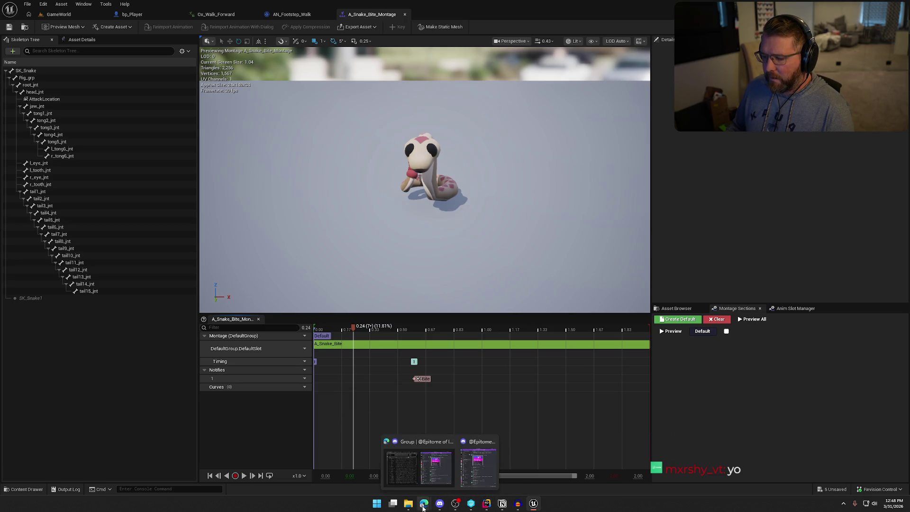
{"action": "left_click", "coordinate": [495, 472]}
Step: Replace the Splice search with 'snake bite' and run it
{"action": "triple_click", "coordinate": [125, 70]}
{"action": "type", "text": "snake "}
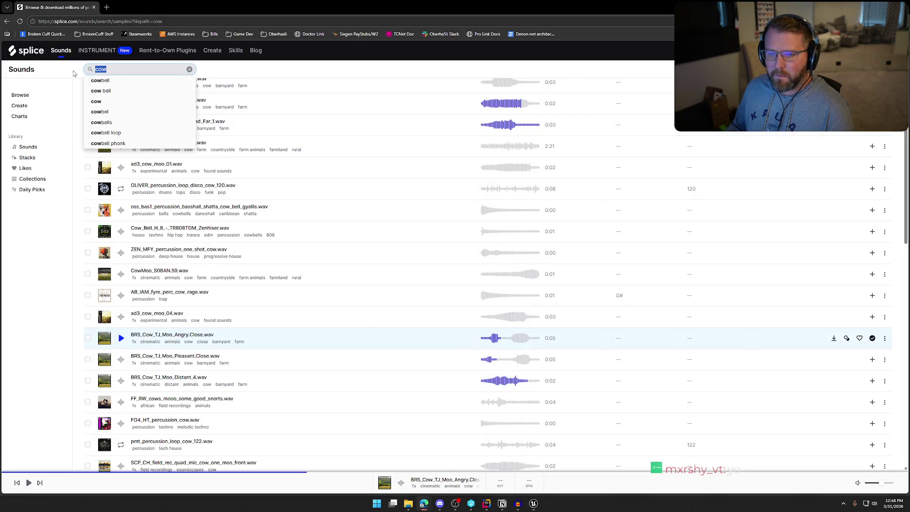
{"action": "type", "text": "bite"}
{"action": "key", "text": "Return"}
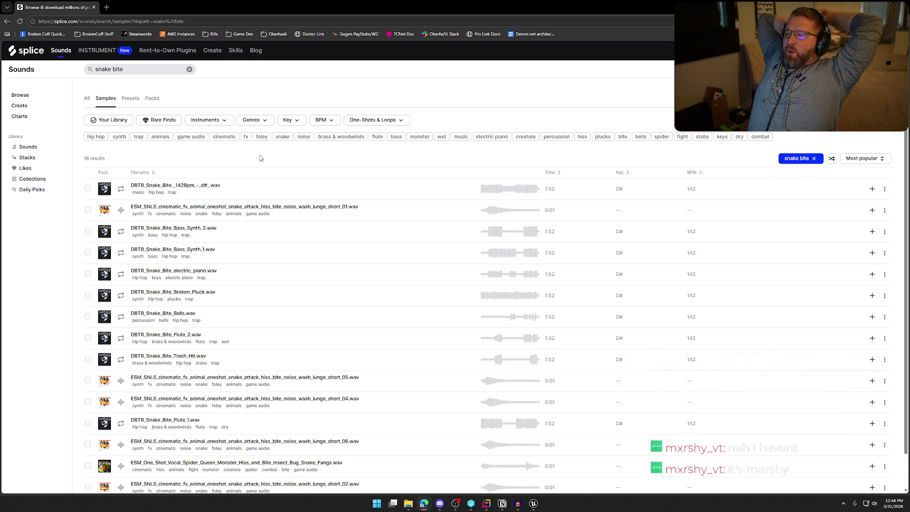
Step: Preview several snake bite samples, including DBTR_Snake_Bite_Bass_Synth_2, short_05 and short_04
{"action": "left_click", "coordinate": [121, 211]}
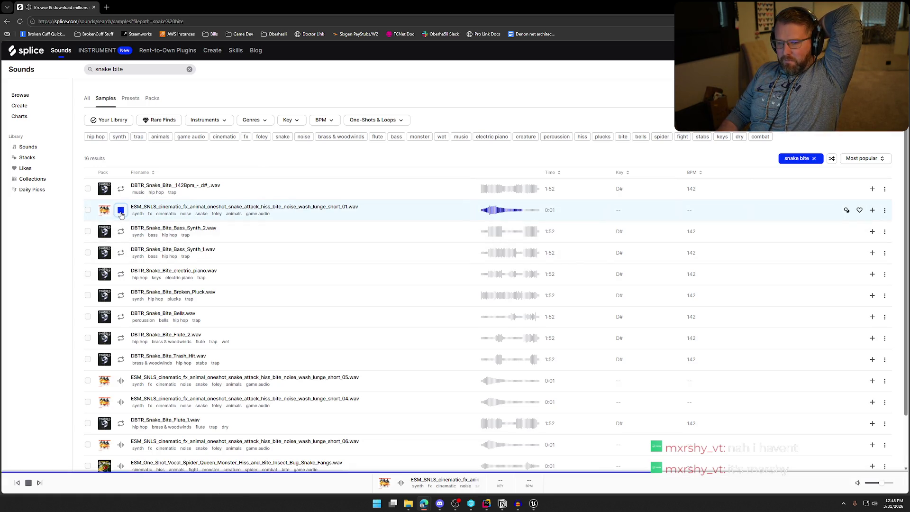
{"action": "left_click", "coordinate": [121, 231]}
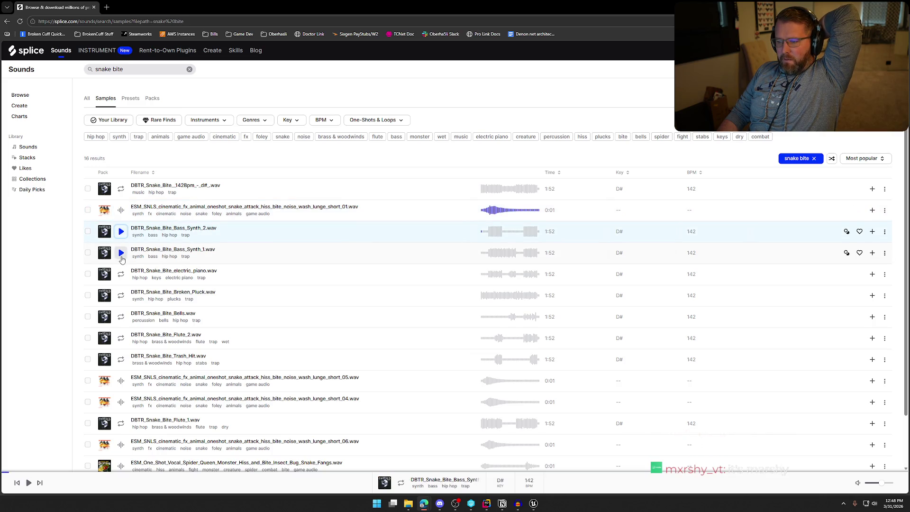
{"action": "scroll", "coordinate": [121, 322], "scroll_direction": "down", "scroll_amount": 1}
{"action": "left_click", "coordinate": [121, 322]}
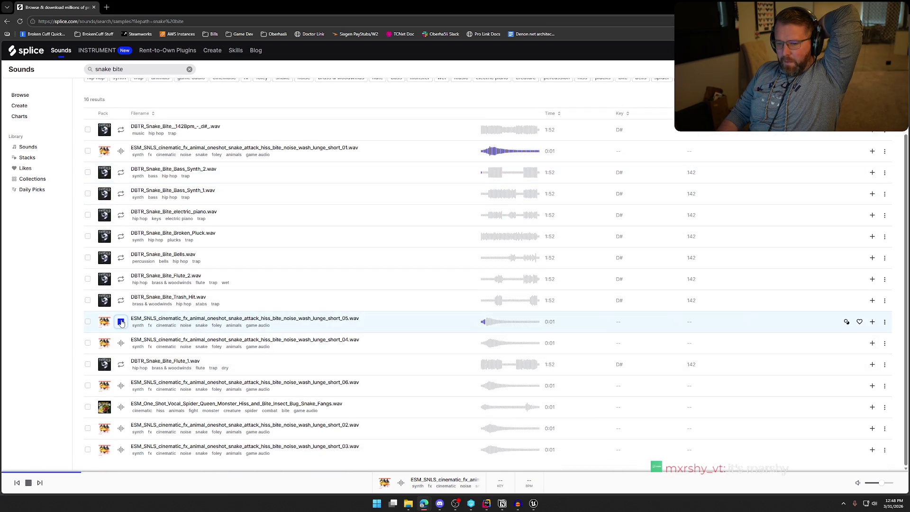
{"action": "left_click", "coordinate": [121, 343]}
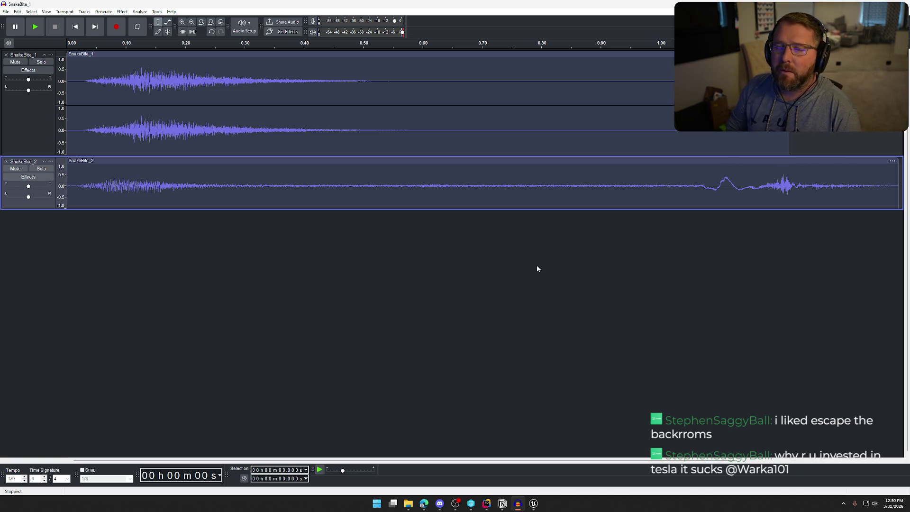
Step: Return to Audacity and play the project to hear both bite sounds
{"action": "key", "text": "alt+Tab"}
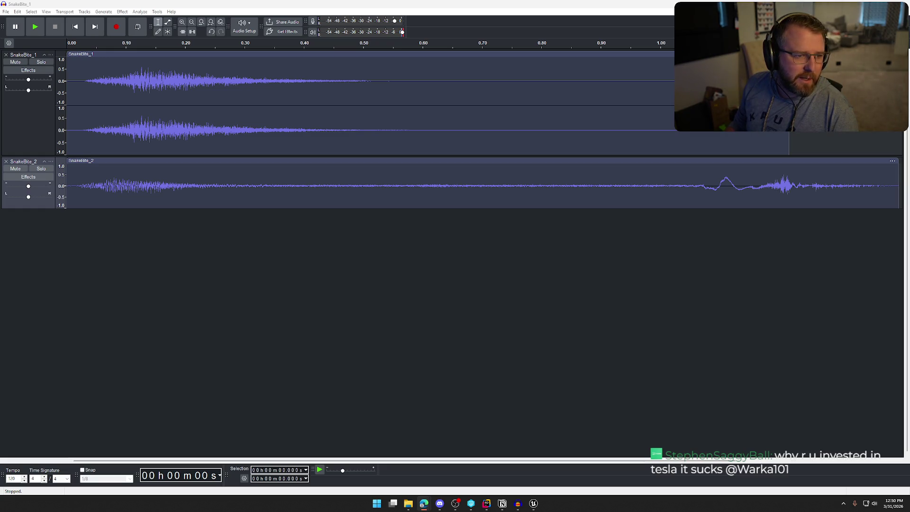
{"action": "left_click", "coordinate": [365, 325]}
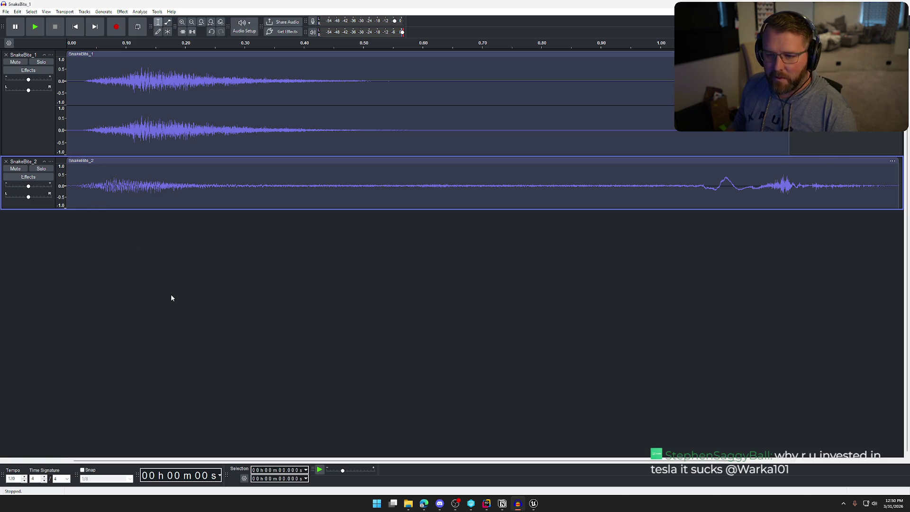
{"action": "key", "text": "space"}
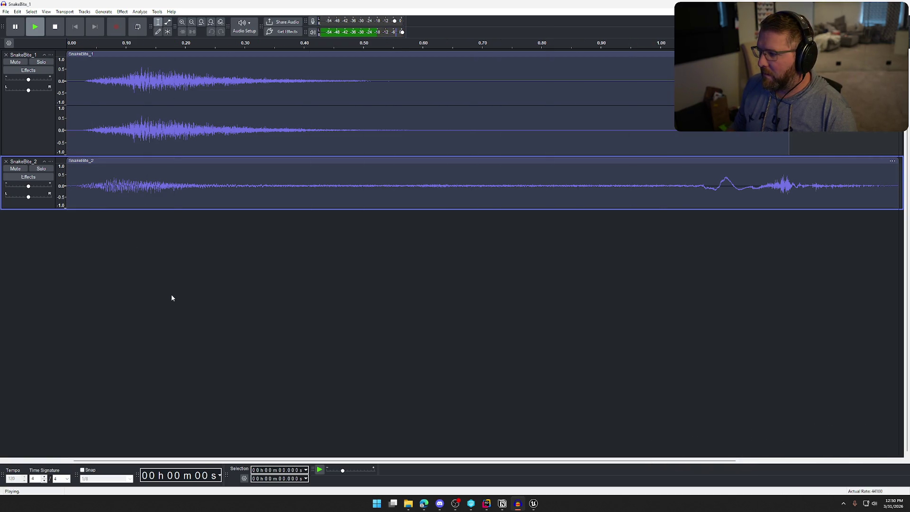
{"action": "key", "text": "space"}
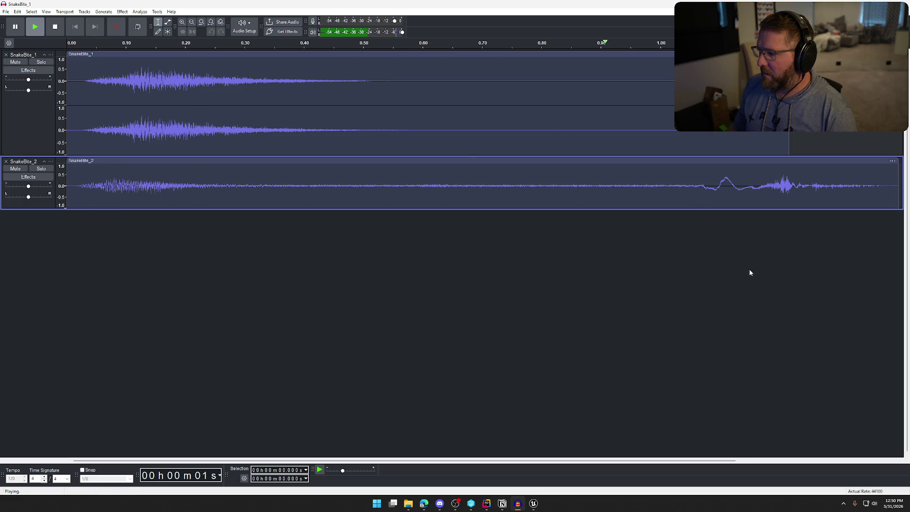
Step: Select SnakeBite_2's final bite from about 1.09 s to the end and audition it
{"action": "left_click_drag", "start_coordinate": [701, 189], "coordinate": [899, 195]}
{"action": "key", "text": "space"}
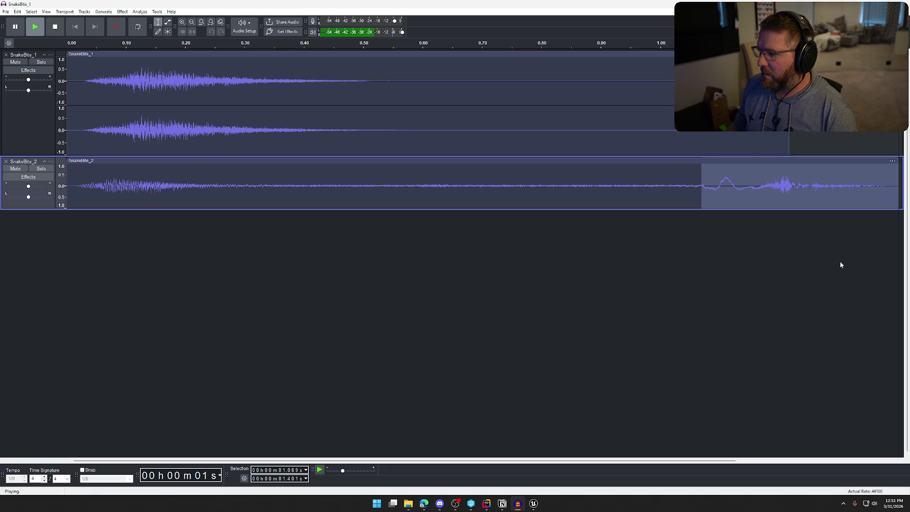
{"action": "left_click_drag", "start_coordinate": [713, 179], "coordinate": [716, 179]}
{"action": "key", "text": "space"}
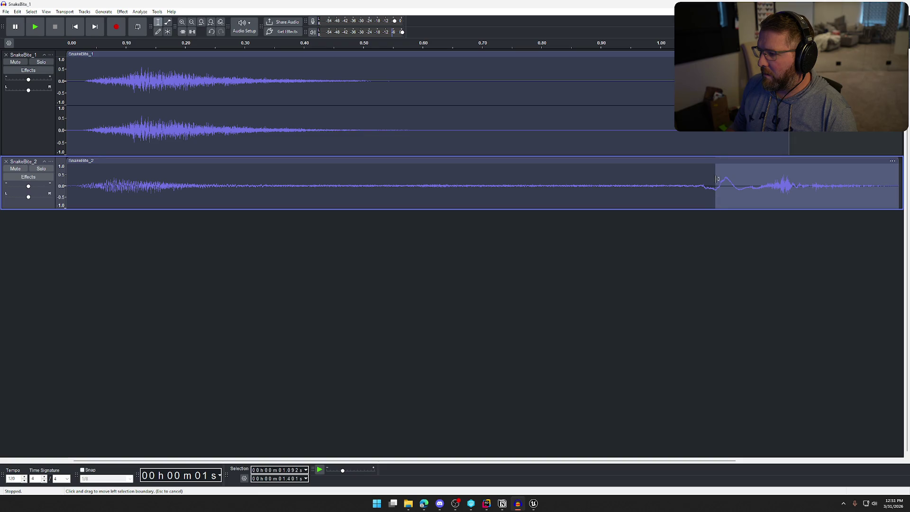
{"action": "key", "text": "space"}
{"action": "key", "text": "space"}
Step: Keep only the final bite of SnakeBite_2, pasted at about 0.79 s, and play the layered bites
{"action": "key", "text": "Delete"}
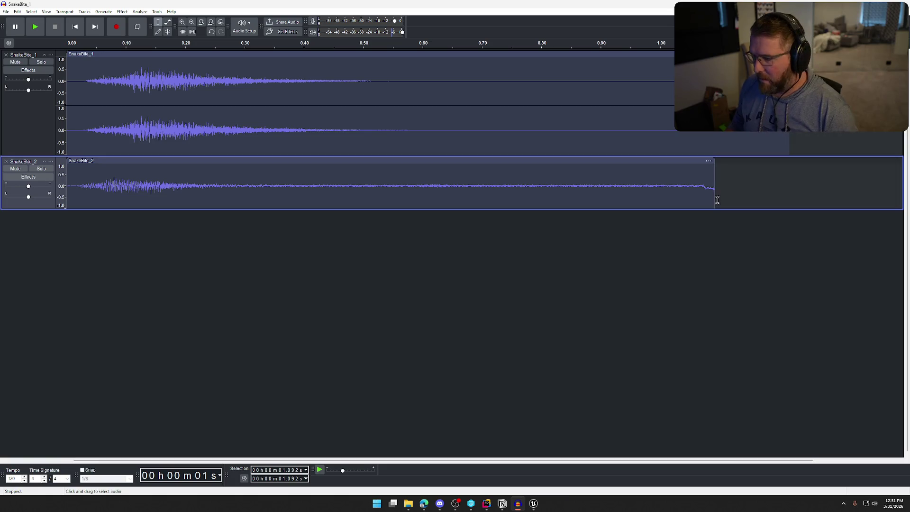
{"action": "left_click", "coordinate": [597, 162]}
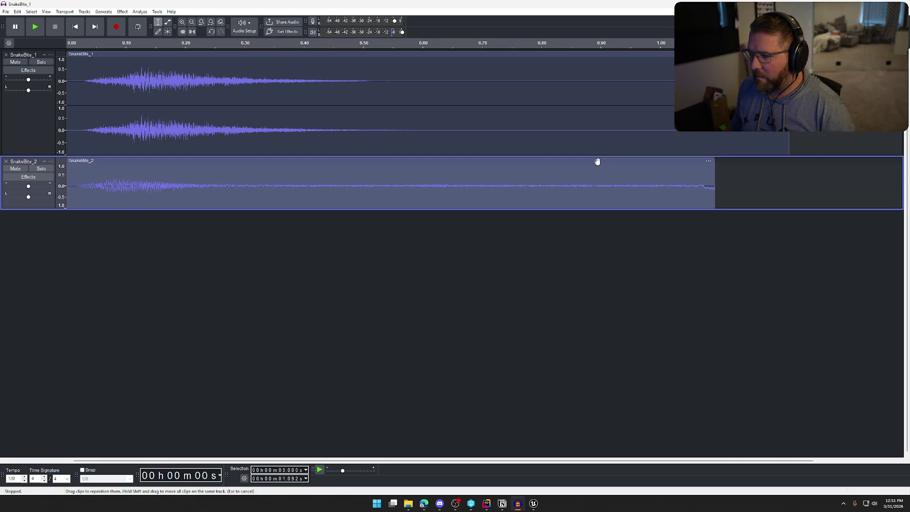
{"action": "key", "text": "Delete"}
{"action": "key", "text": "ctrl+v"}
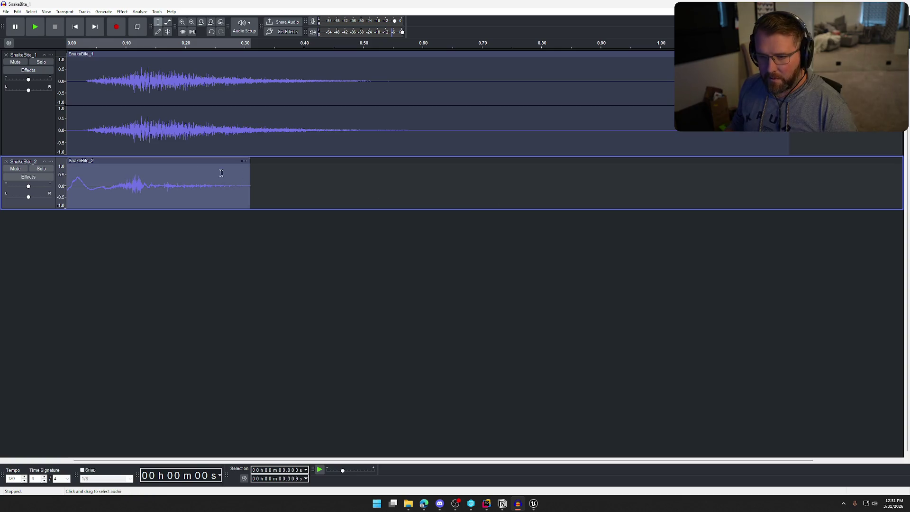
{"action": "left_click_drag", "start_coordinate": [169, 161], "coordinate": [643, 166]}
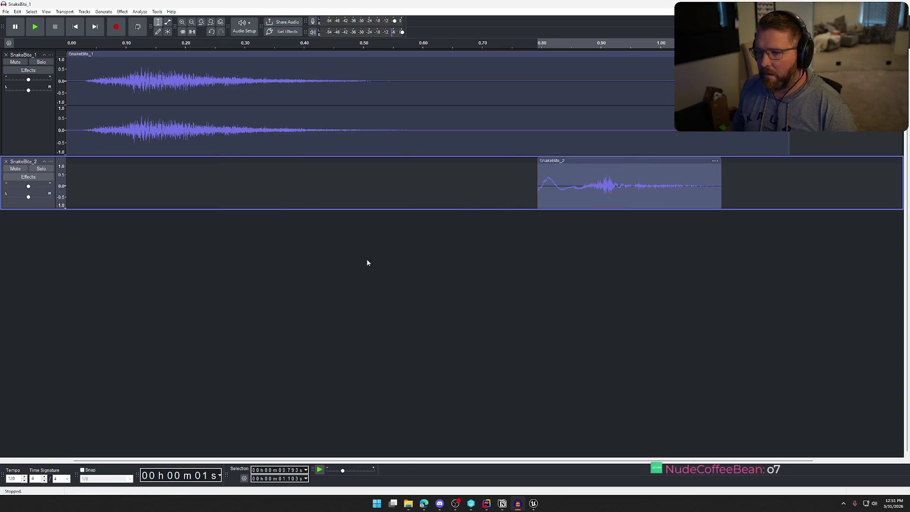
{"action": "left_click", "coordinate": [352, 269]}
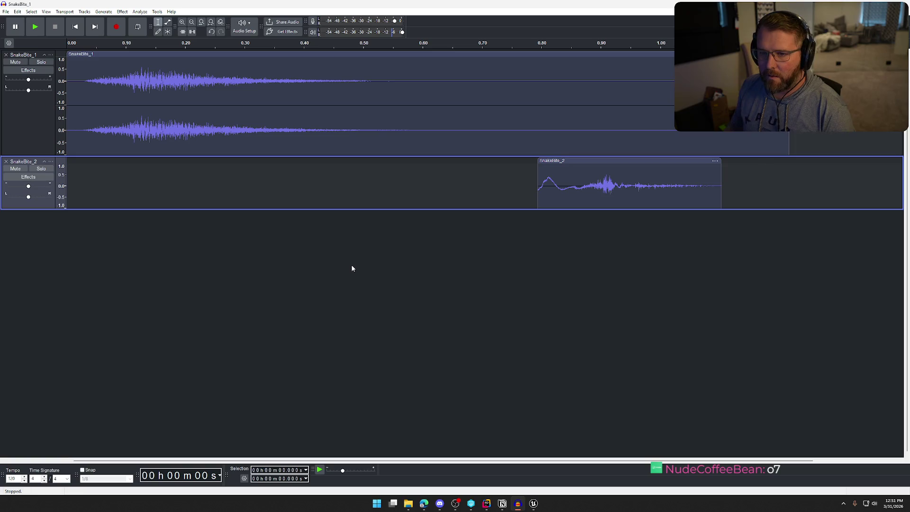
{"action": "key", "text": "space"}
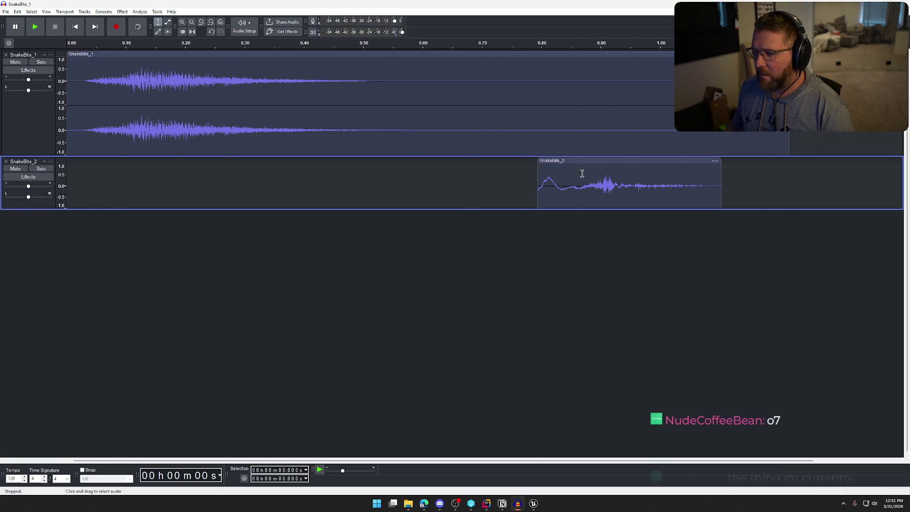
Step: Slide the bite clip earlier to around 0.6 s and replay the project
{"action": "mouse_move", "coordinate": [602, 161]}
{"action": "left_mouse_down"}
{"action": "mouse_move", "coordinate": [427, 160]}
{"action": "mouse_move", "coordinate": [517, 164]}
{"action": "left_mouse_up"}
{"action": "key", "text": "space"}
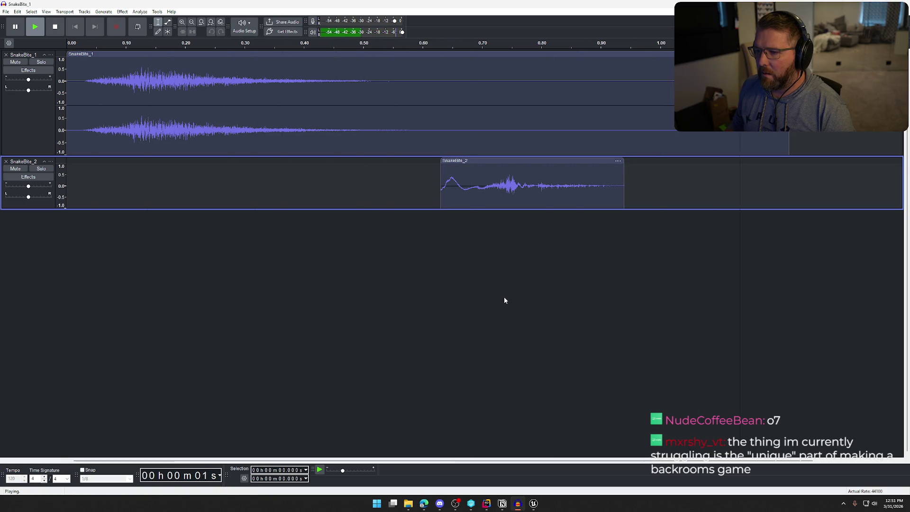
{"action": "left_click", "coordinate": [533, 504]}
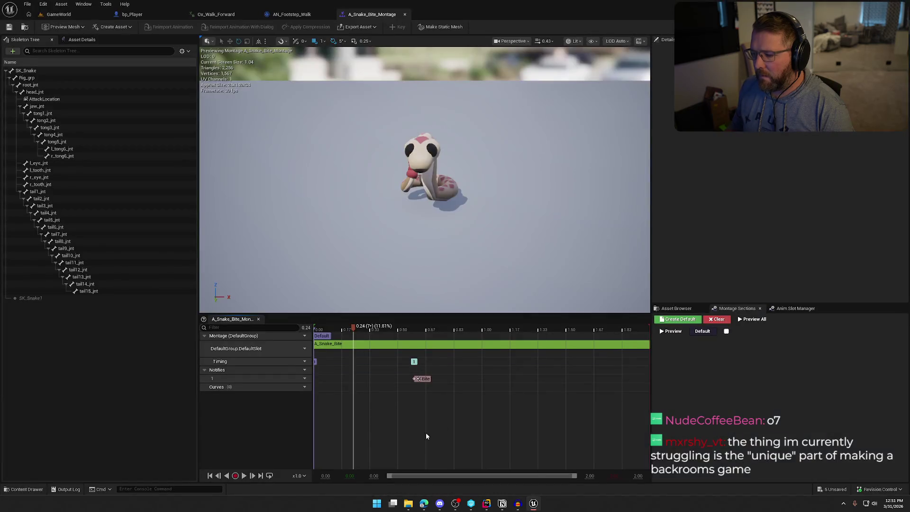
{"action": "mouse_move", "coordinate": [339, 331]}
{"action": "left_mouse_down"}
{"action": "mouse_move", "coordinate": [598, 342]}
{"action": "mouse_move", "coordinate": [320, 338]}
{"action": "mouse_move", "coordinate": [414, 345]}
{"action": "left_mouse_up"}
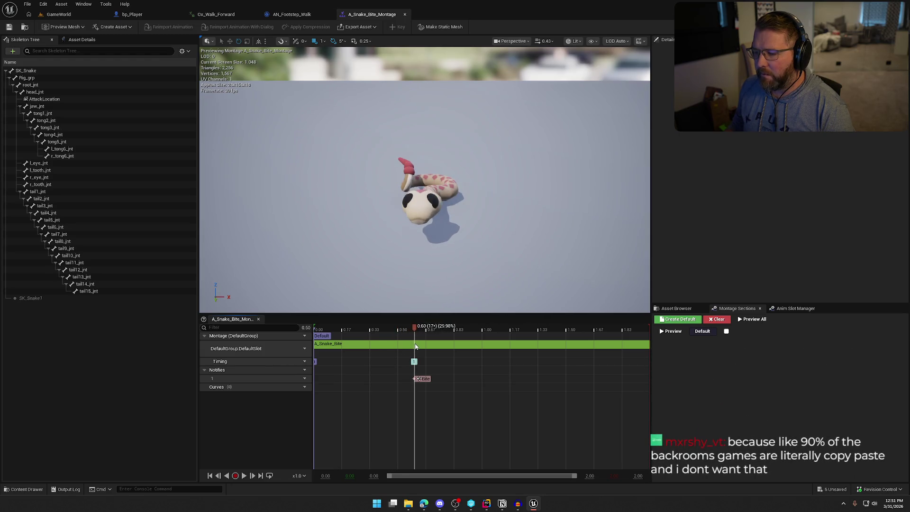
{"action": "left_click", "coordinate": [517, 504]}
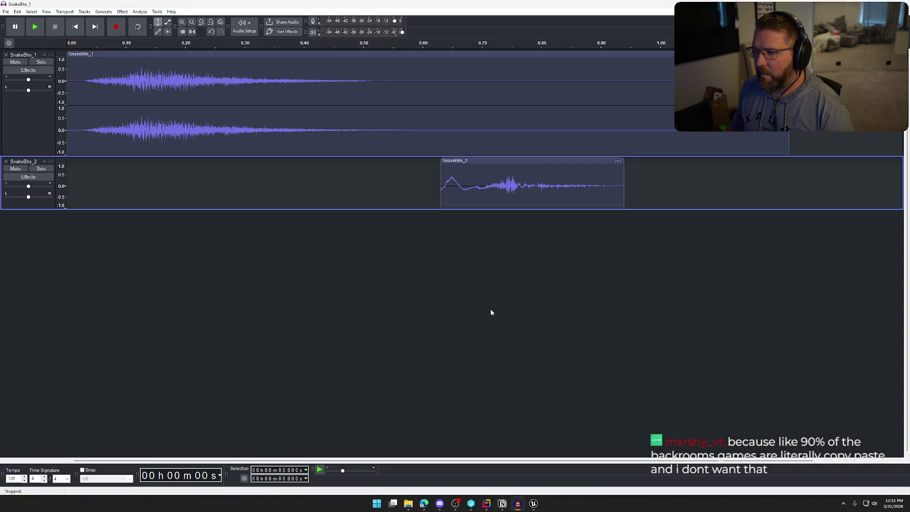
Step: Nudge the bite clip slightly earlier and replay to check the timing
{"action": "left_click_drag", "start_coordinate": [516, 160], "coordinate": [505, 161]}
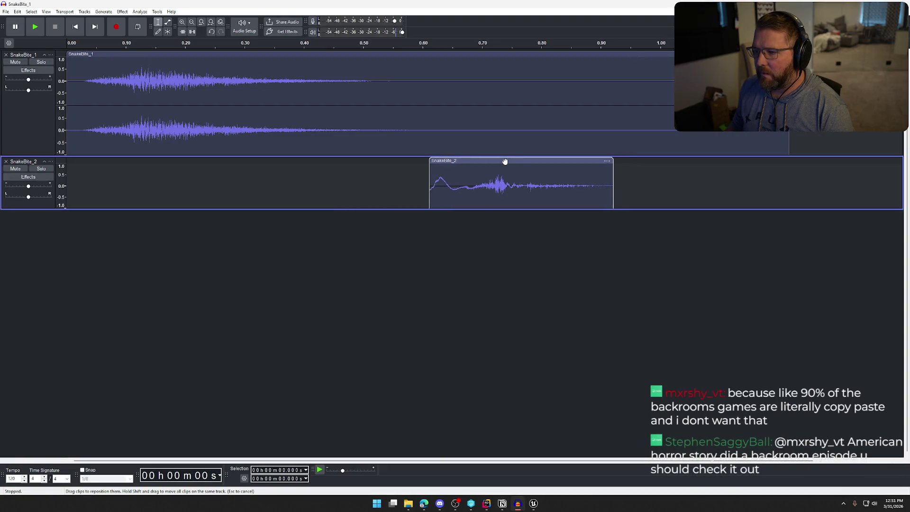
{"action": "key", "text": "space"}
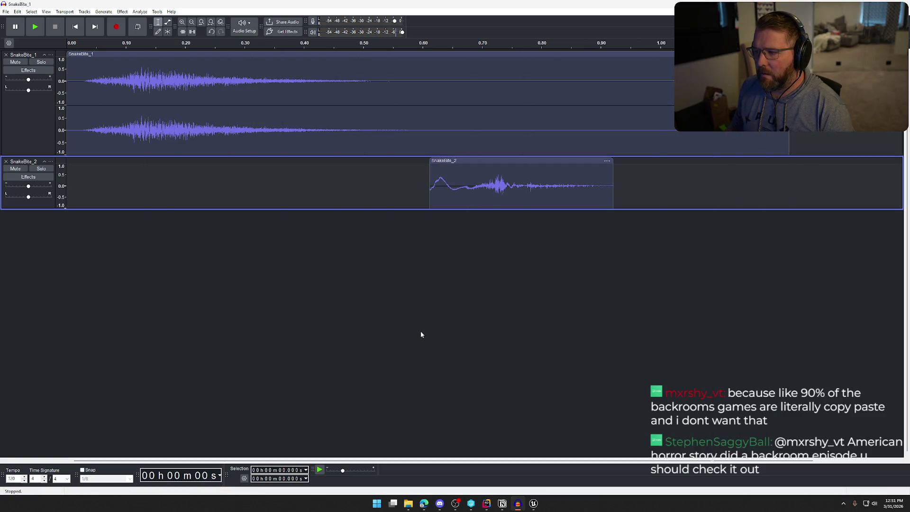
{"action": "key", "text": "space"}
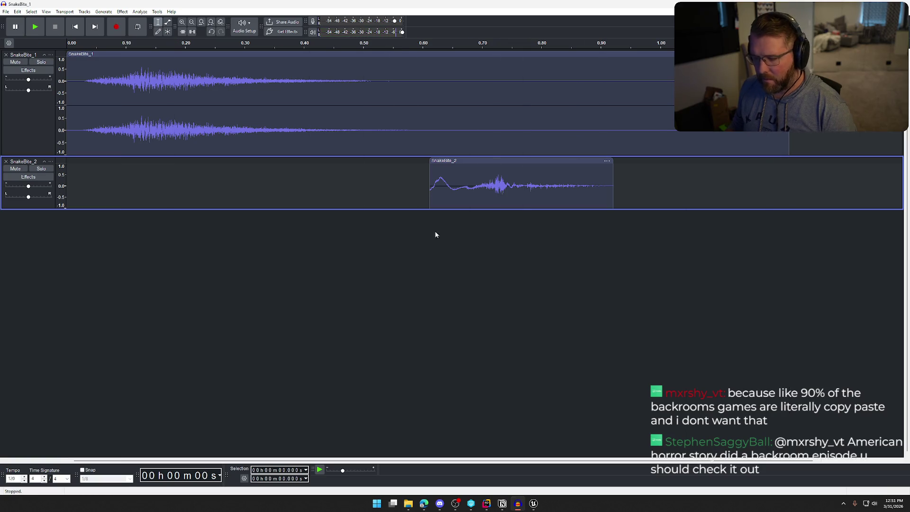
Step: Lower the bite clip's pitch by 5 percent with Change Pitch
{"action": "left_click", "coordinate": [490, 161]}
{"action": "left_click", "coordinate": [122, 11]}
{"action": "mouse_move", "coordinate": [171, 76]}
{"action": "left_click", "coordinate": [250, 77]}
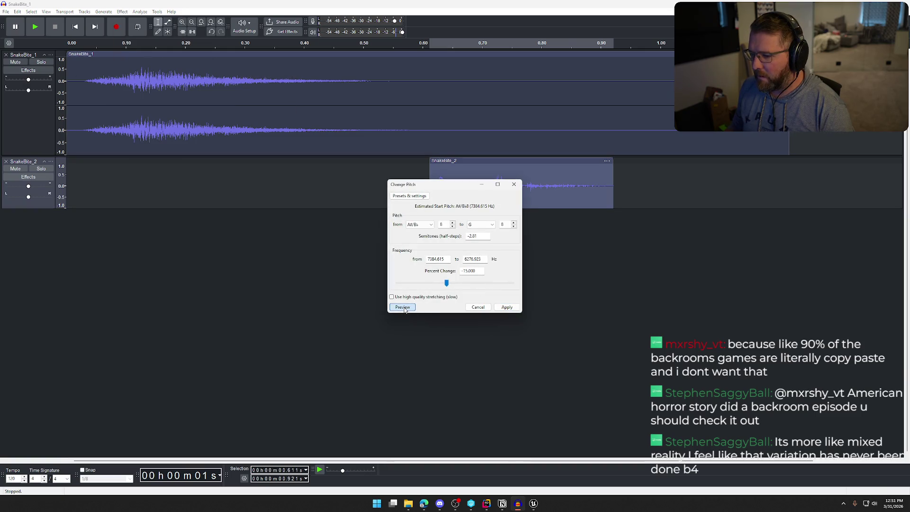
{"action": "key", "text": "shift+Tab"}
{"action": "key", "text": "shift+Tab"}
{"action": "key", "text": "shift+Tab"}
{"action": "type", "text": "-5.000"}
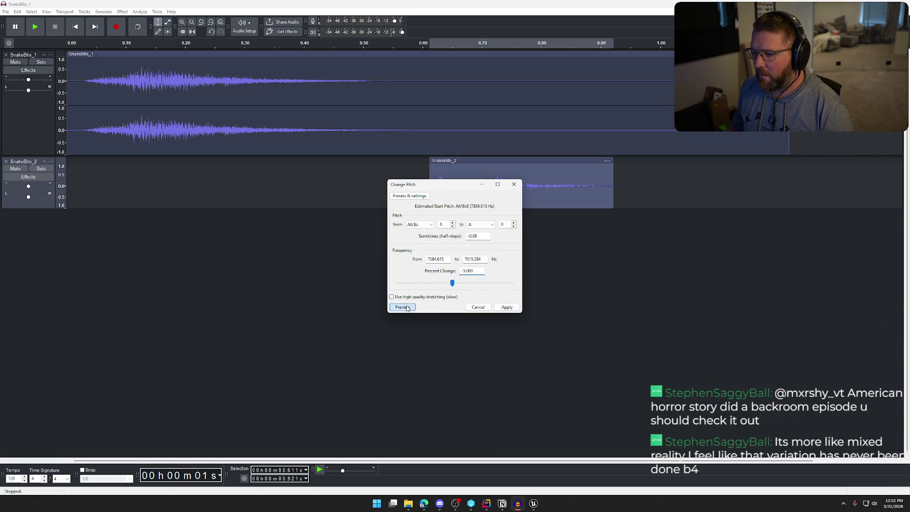
{"action": "left_click", "coordinate": [506, 307]}
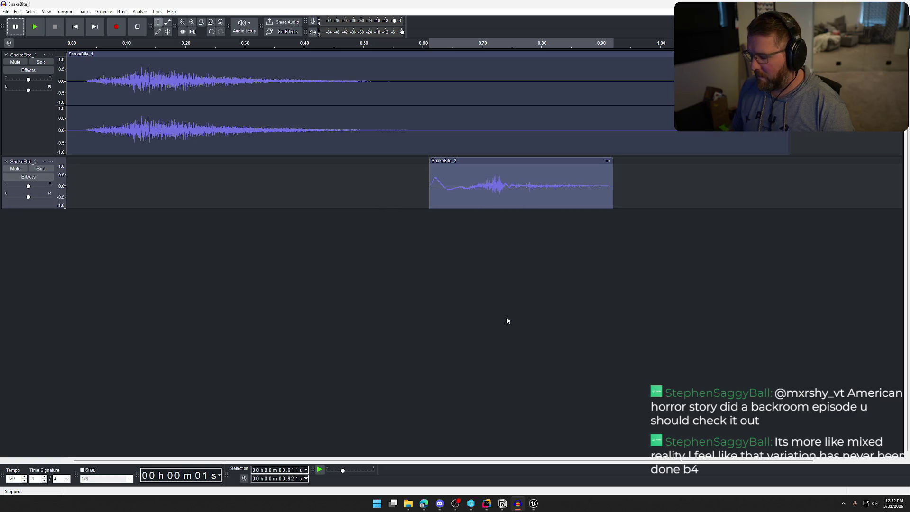
Step: Apply a Bass and Treble adjustment to SnakeBite_2 and play the result
{"action": "left_click", "coordinate": [488, 164]}
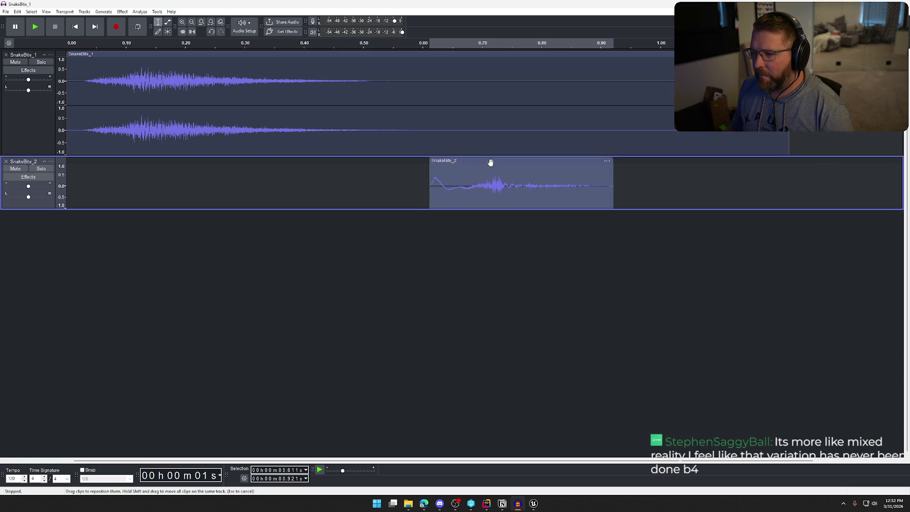
{"action": "left_click", "coordinate": [124, 12]}
{"action": "mouse_move", "coordinate": [189, 83]}
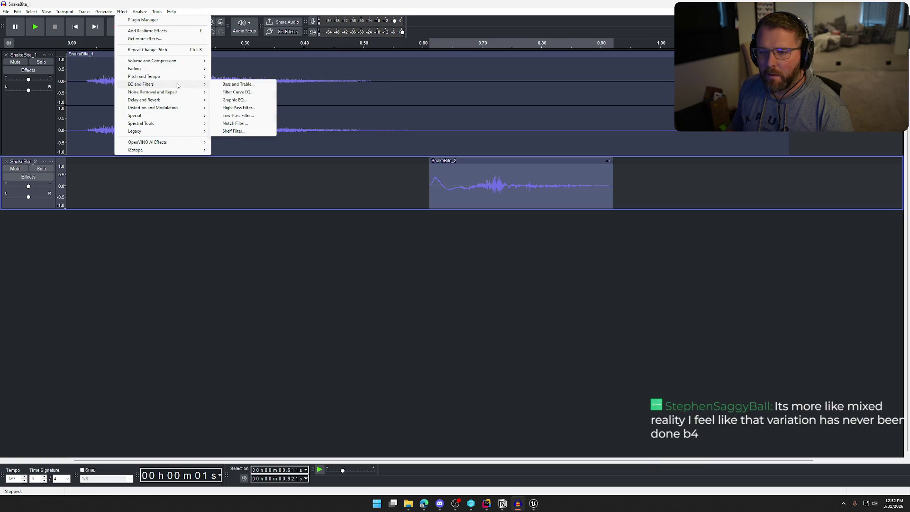
{"action": "left_click", "coordinate": [239, 84]}
{"action": "left_click", "coordinate": [418, 293]}
{"action": "left_click", "coordinate": [488, 291]}
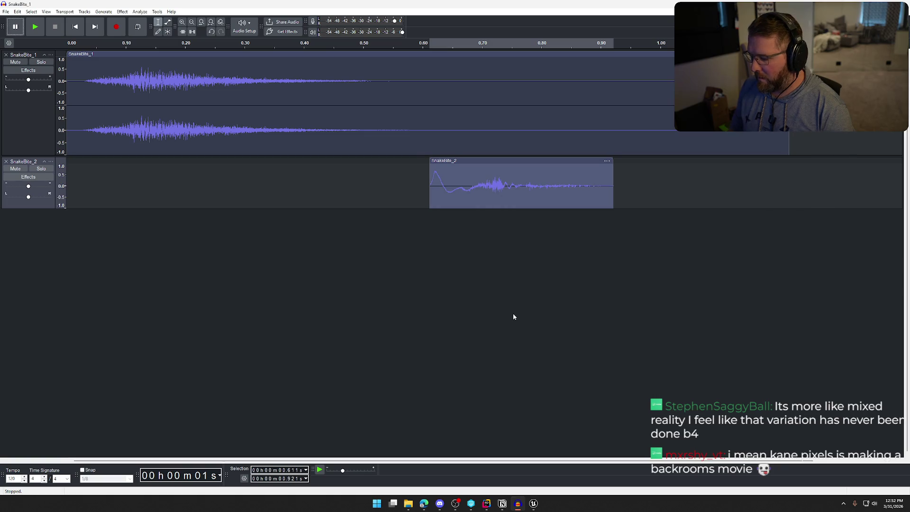
{"action": "key", "text": "space"}
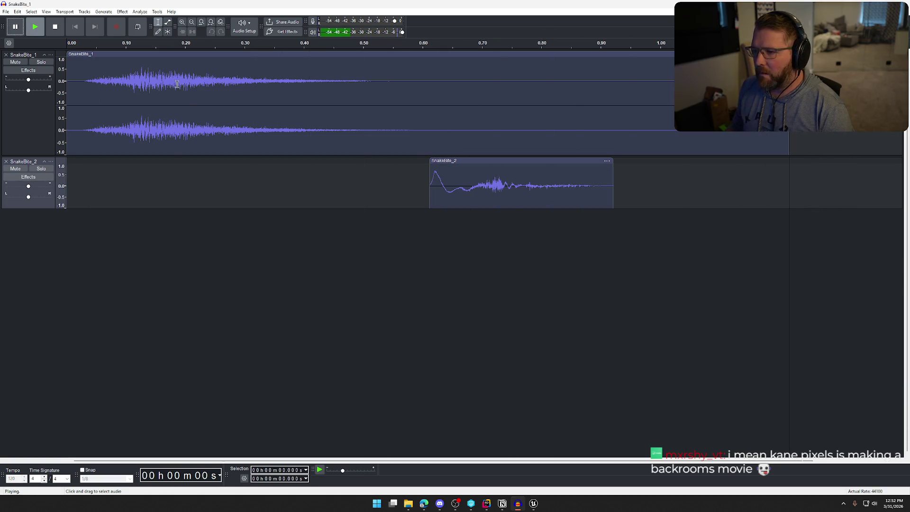
Step: Export the mix as SnakeBite.wav
{"action": "left_click", "coordinate": [5, 12]}
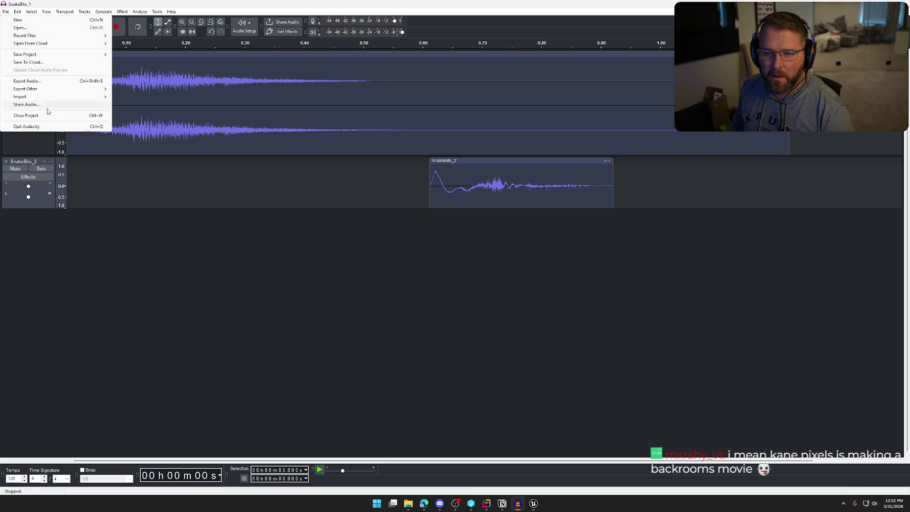
{"action": "left_click", "coordinate": [21, 87]}
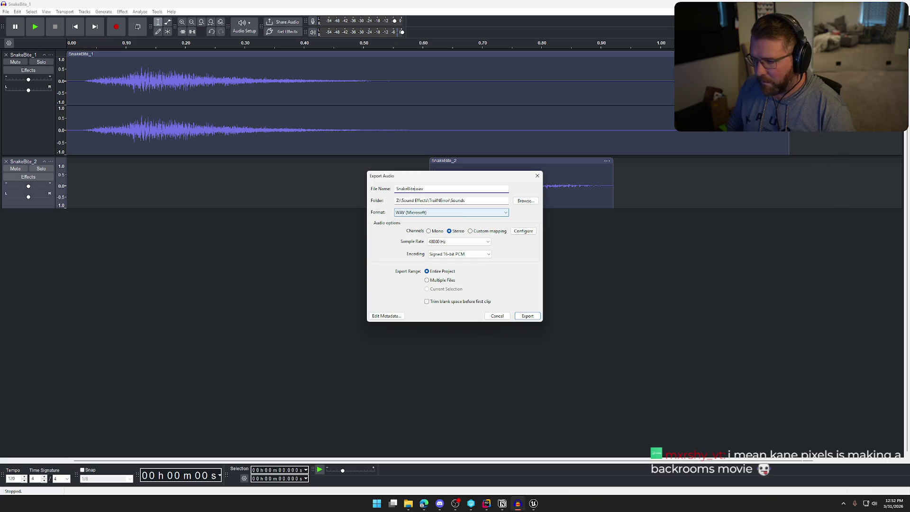
{"action": "key", "text": "Return"}
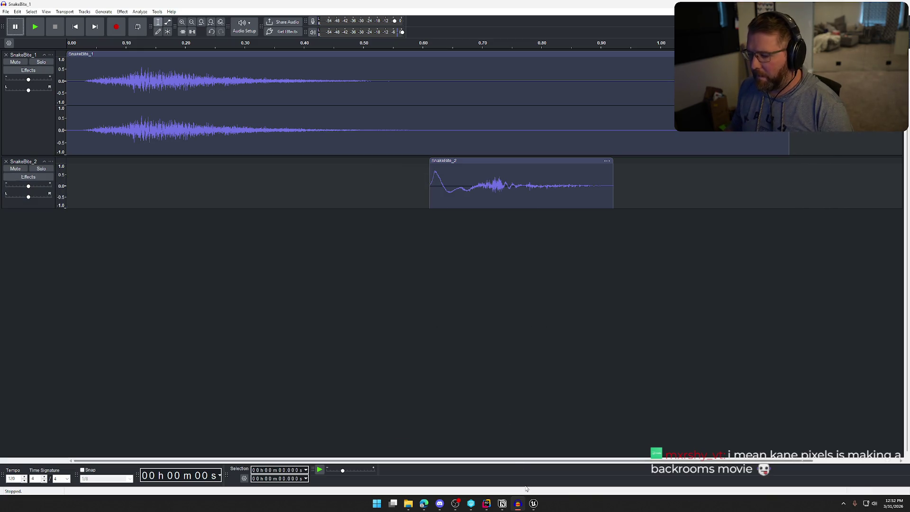
{"action": "left_click", "coordinate": [532, 506]}
{"action": "key", "text": "ctrl+space"}
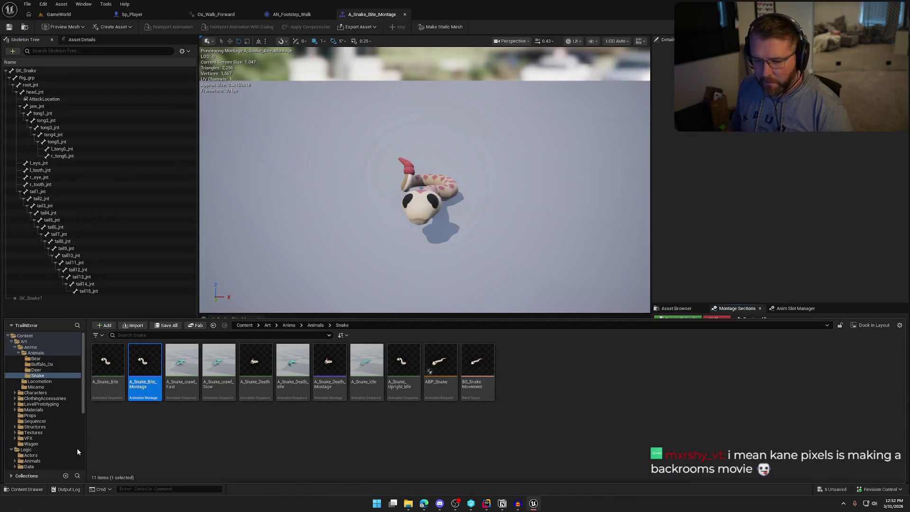
Step: Import SnakeBite.wav into Content/Sounds/Animals and save all assets, checking them out
{"action": "scroll", "coordinate": [77, 452], "scroll_direction": "down", "scroll_amount": 5}
{"action": "left_click", "coordinate": [35, 432]}
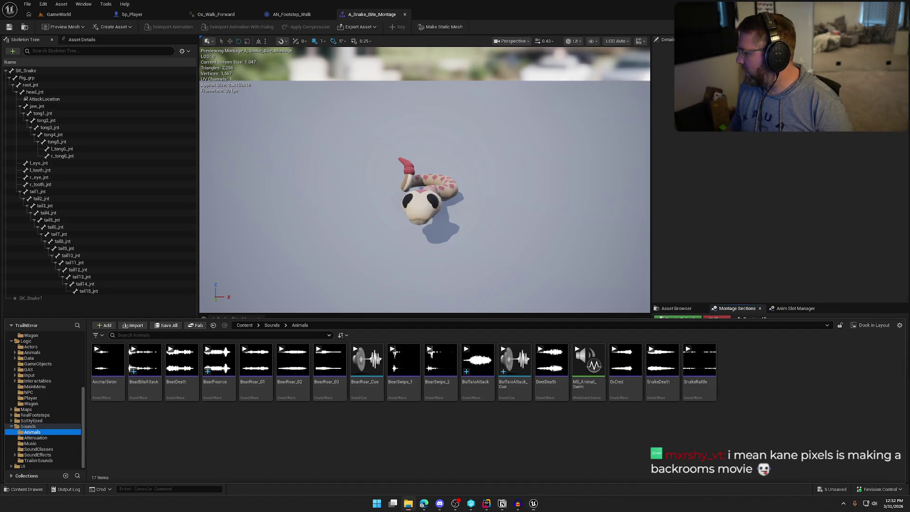
{"action": "left_click_drag", "start_coordinate": [909, 398], "coordinate": [769, 394]}
{"action": "left_click", "coordinate": [699, 458]}
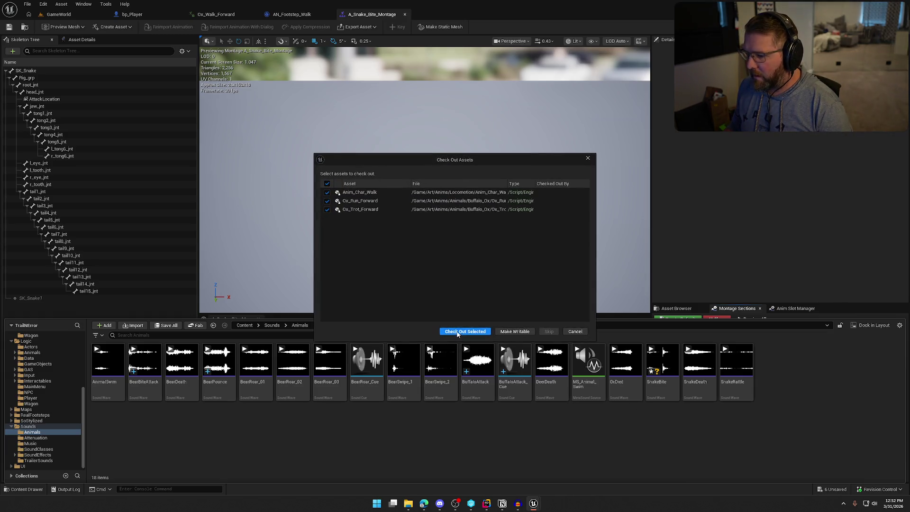
{"action": "left_click", "coordinate": [457, 332]}
{"action": "left_click", "coordinate": [663, 399]}
Step: Give the SnakeBite sound SFX class, Animal_Atten attenuation and Play when Silent virtualization
{"action": "left_click_drag", "start_coordinate": [665, 369], "coordinate": [417, 378]}
{"action": "double_click", "coordinate": [417, 378]}
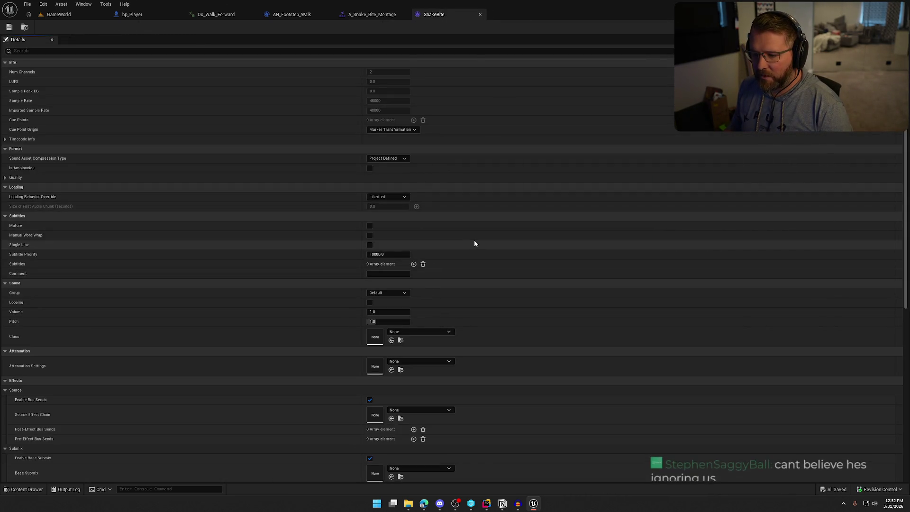
{"action": "scroll", "coordinate": [476, 240], "scroll_direction": "down", "scroll_amount": 3}
{"action": "left_click", "coordinate": [417, 286]}
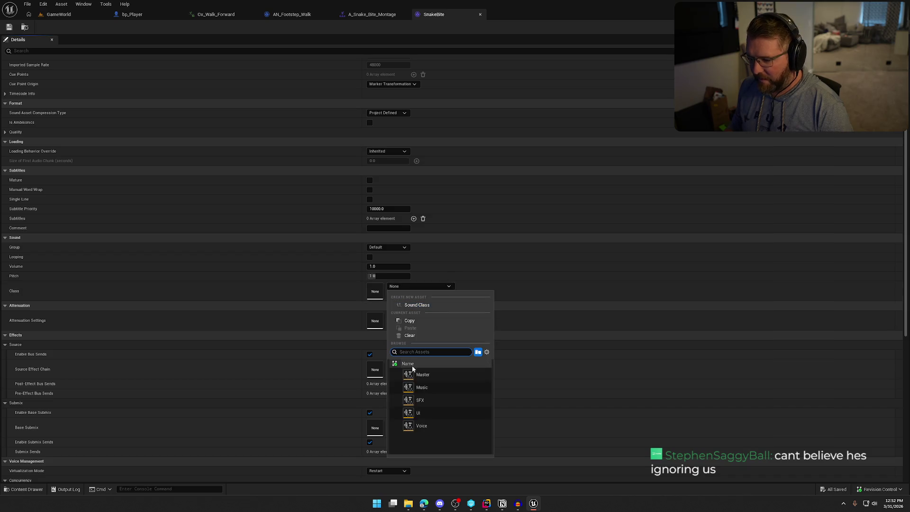
{"action": "left_click", "coordinate": [428, 398]}
{"action": "left_click", "coordinate": [414, 317]}
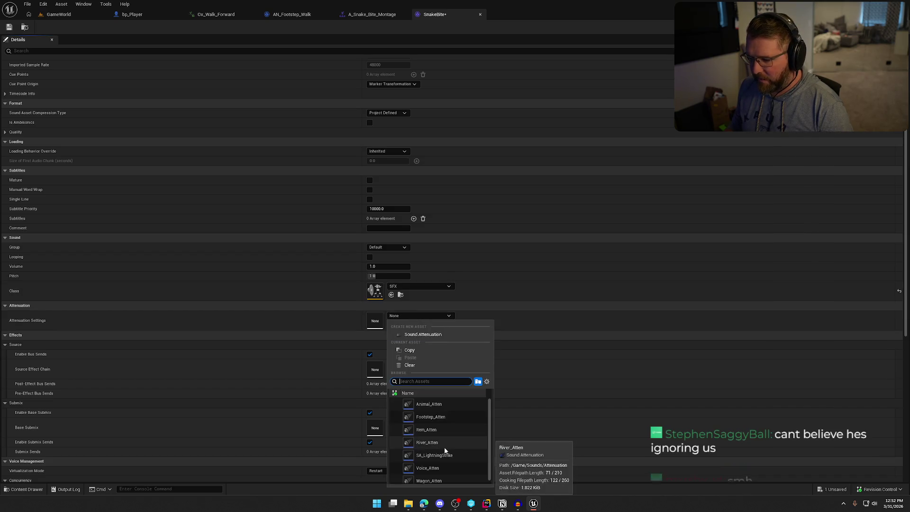
{"action": "left_click", "coordinate": [452, 403]}
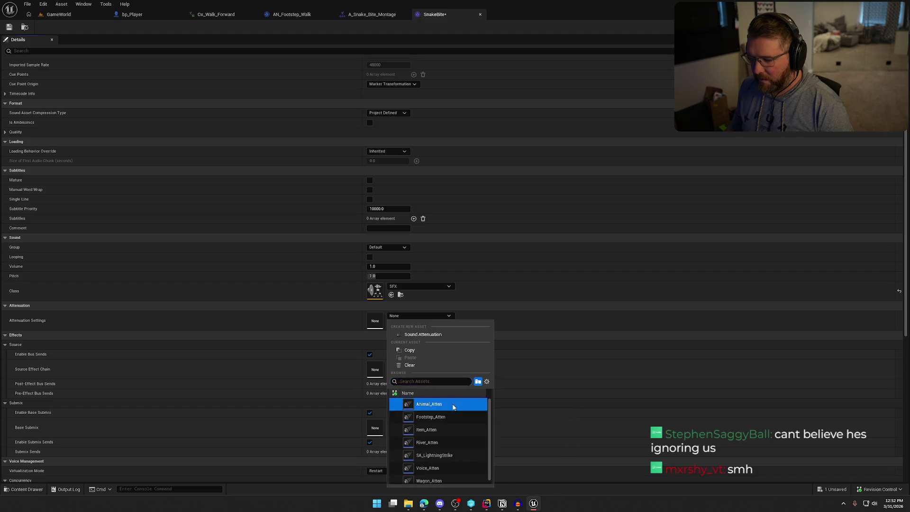
{"action": "scroll", "coordinate": [304, 383], "scroll_direction": "down", "scroll_amount": 2}
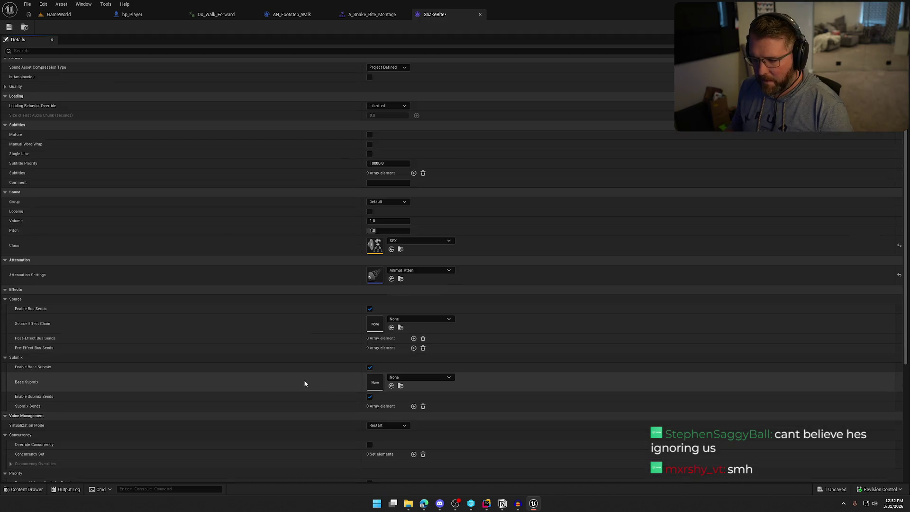
{"action": "left_click", "coordinate": [386, 425]}
{"action": "left_click", "coordinate": [399, 442]}
Step: Save and close SnakeBite, then add a SnakeBite Play Sound notify at 0.00 in the montage
{"action": "left_click", "coordinate": [9, 27]}
{"action": "left_click", "coordinate": [479, 14]}
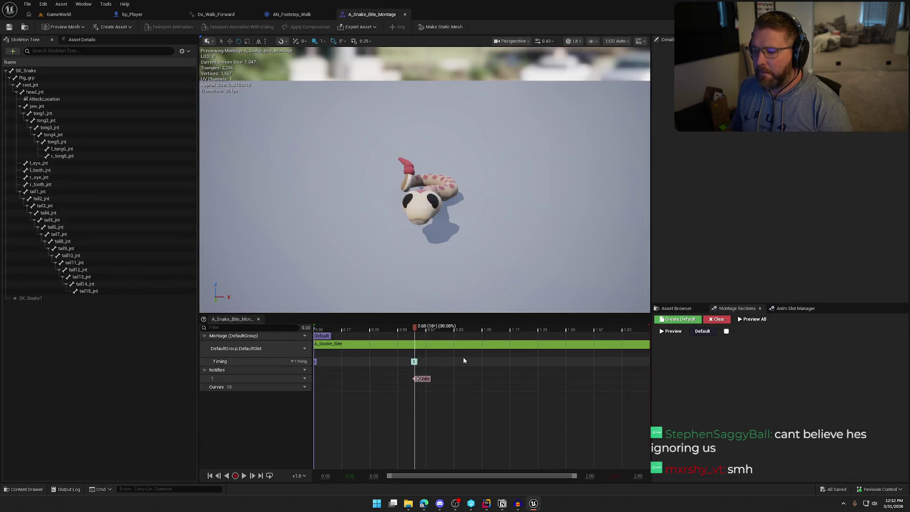
{"action": "left_click", "coordinate": [317, 328]}
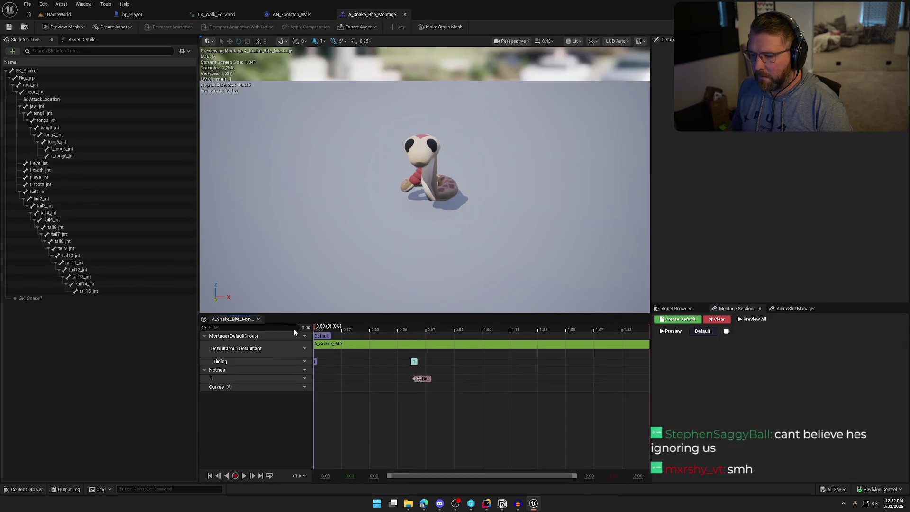
{"action": "right_click", "coordinate": [319, 379]}
{"action": "mouse_move", "coordinate": [351, 393]}
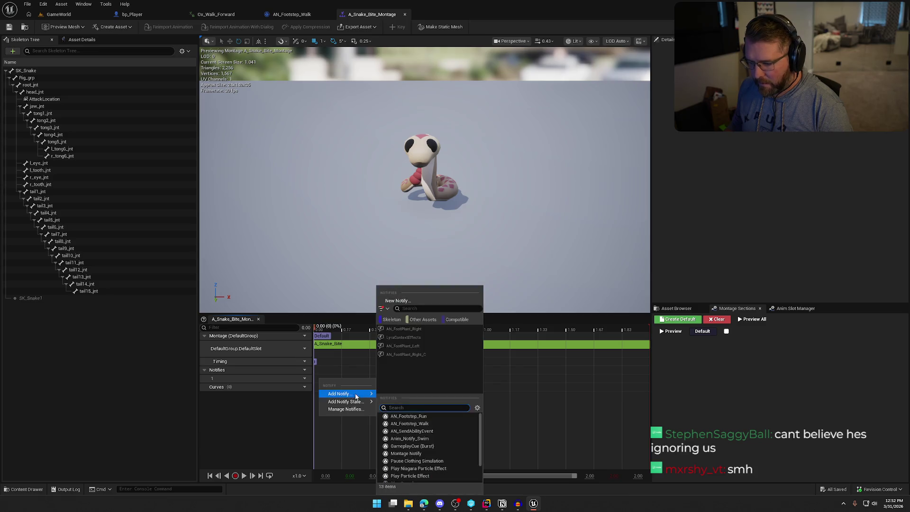
{"action": "scroll", "coordinate": [429, 454], "scroll_direction": "down", "scroll_amount": 3}
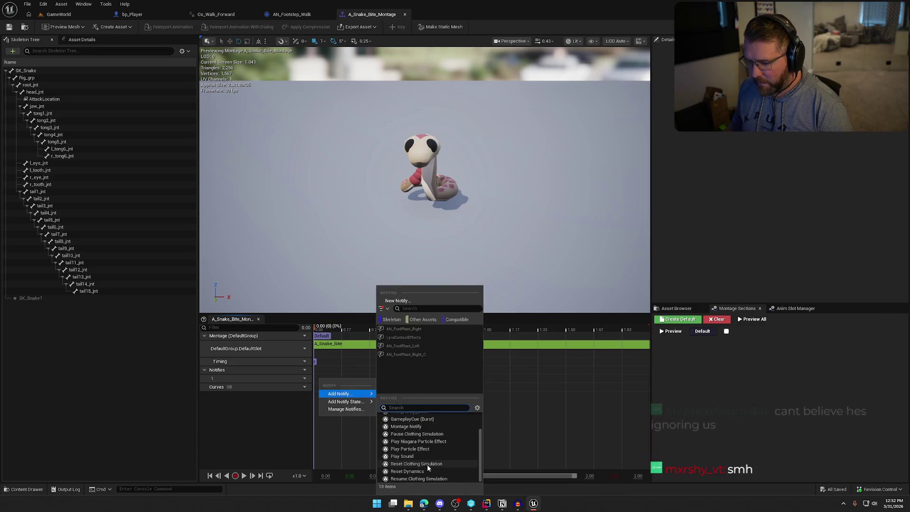
{"action": "left_click", "coordinate": [428, 457]}
{"action": "left_click_drag", "start_coordinate": [330, 379], "coordinate": [322, 378]}
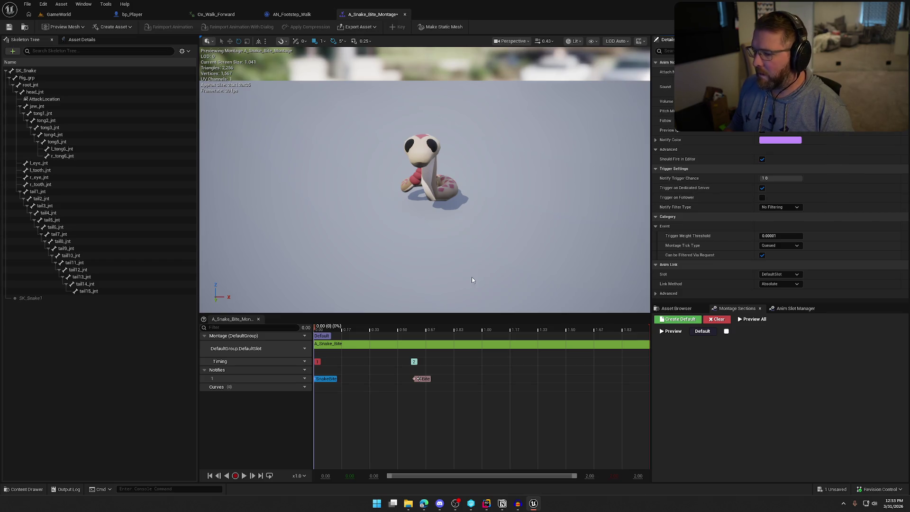
Step: Check out and save A_Snake_Bite_Montage, then close the montage, footstep and ox walk tabs
{"action": "key", "text": "ctrl+s"}
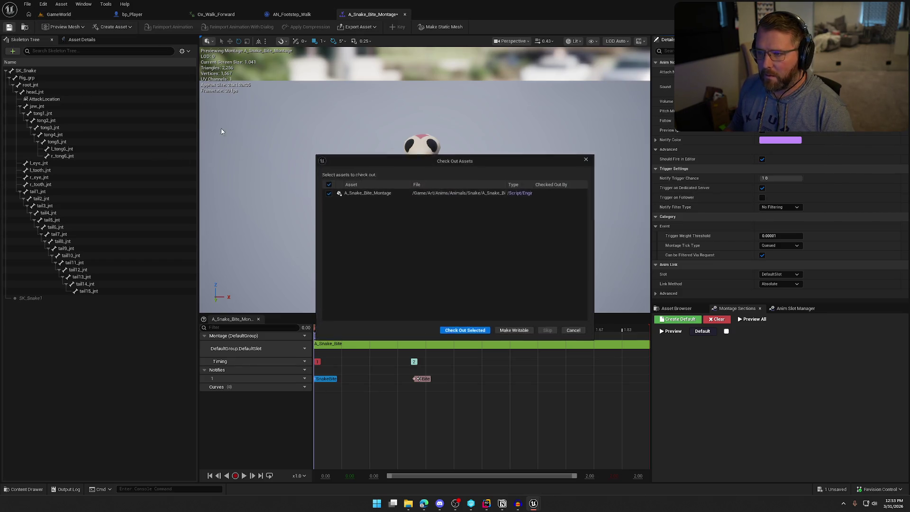
{"action": "left_click", "coordinate": [465, 331]}
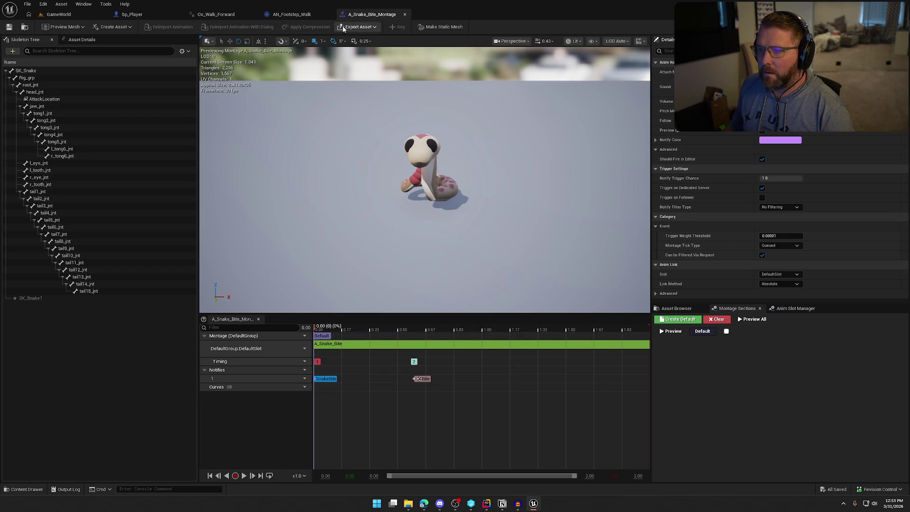
{"action": "middle_click", "coordinate": [358, 14]}
{"action": "middle_click", "coordinate": [291, 14]}
{"action": "middle_click", "coordinate": [216, 14]}
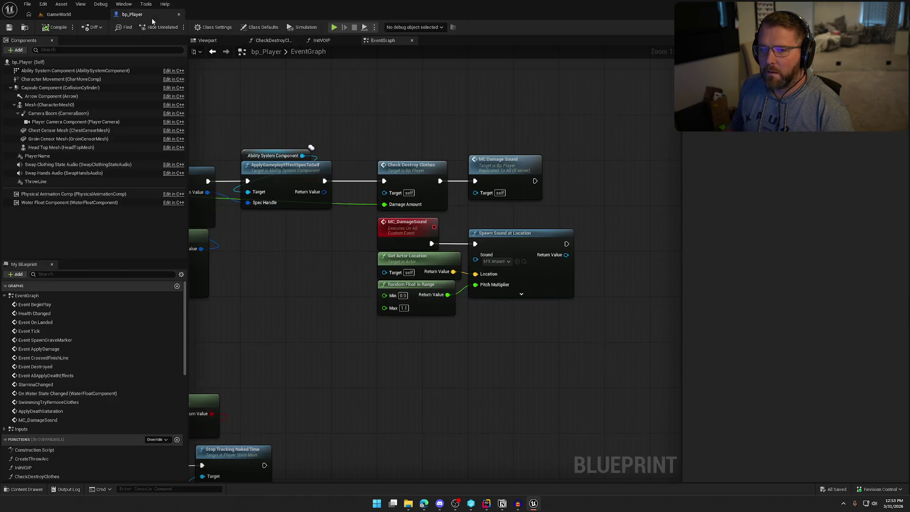
Step: Close bp_Player, then delete the two buffalo and bp_BuffaloPackManager from the level
{"action": "middle_click", "coordinate": [149, 15]}
{"action": "mouse_move", "coordinate": [199, 55]}
{"action": "left_mouse_down"}
{"action": "mouse_move", "coordinate": [260, 175]}
{"action": "mouse_move", "coordinate": [218, 153]}
{"action": "mouse_move", "coordinate": [233, 150]}
{"action": "left_mouse_up"}
{"action": "left_click", "coordinate": [234, 152]}
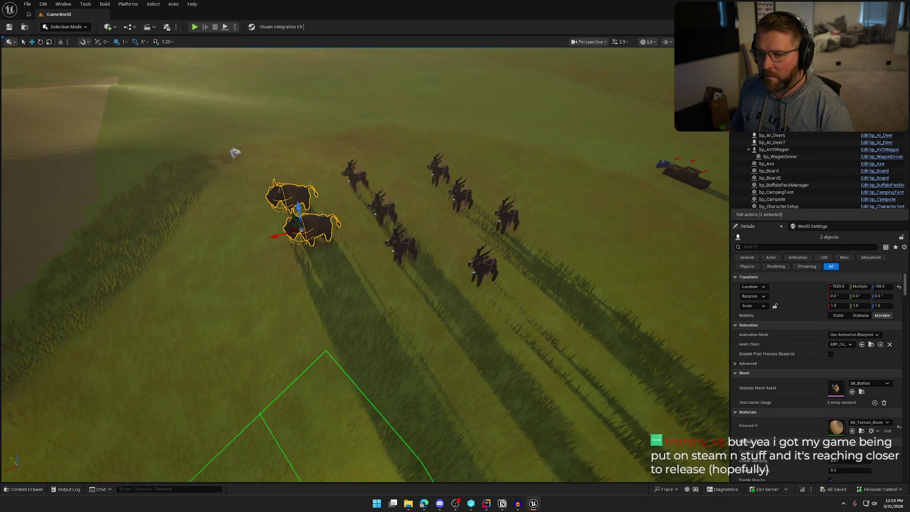
{"action": "left_click", "coordinate": [235, 152], "text": "ctrl"}
{"action": "key", "text": "Delete"}
Step: Place a bp_AI_Snake actor in the grassy field and start a Play-In-Editor session
{"action": "key", "text": "ctrl+space"}
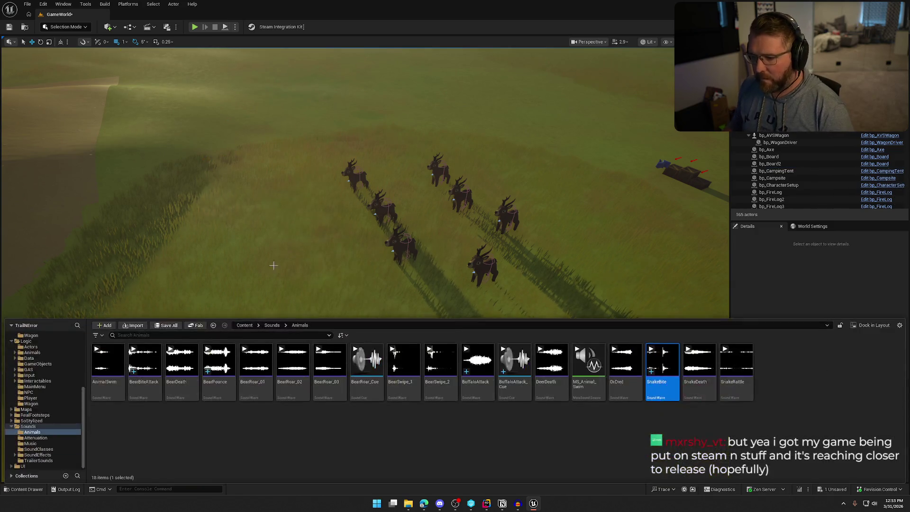
{"action": "scroll", "coordinate": [40, 400], "scroll_direction": "up", "scroll_amount": 3}
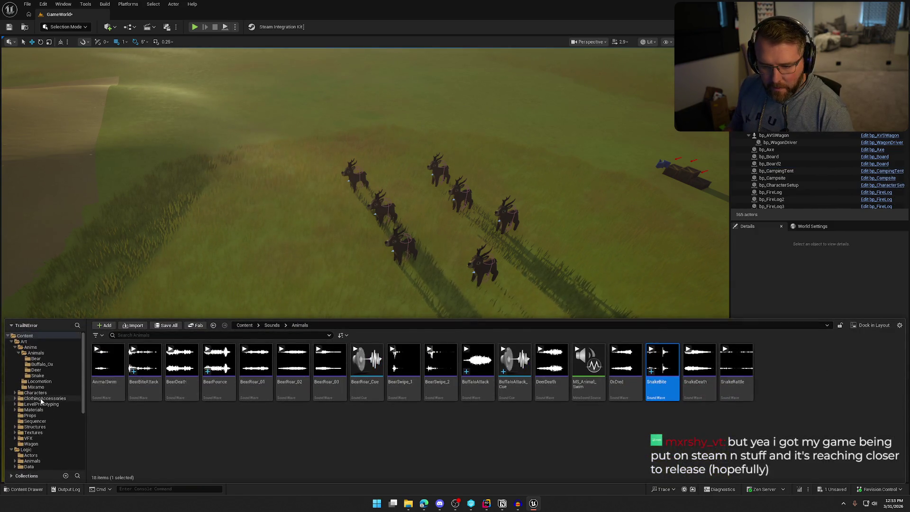
{"action": "mouse_move", "coordinate": [291, 374]}
{"action": "left_mouse_down"}
{"action": "mouse_move", "coordinate": [598, 366]}
{"action": "mouse_move", "coordinate": [580, 385]}
{"action": "mouse_move", "coordinate": [613, 433]}
{"action": "left_mouse_up"}
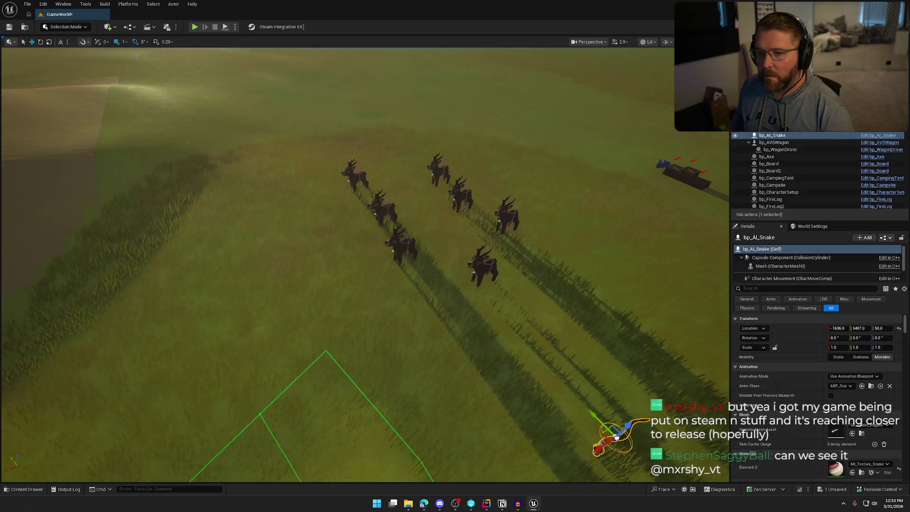
{"action": "left_click", "coordinate": [195, 27]}
Step: Walk and run the character past the trading post and along the shore
{"action": "key", "text": "w"}
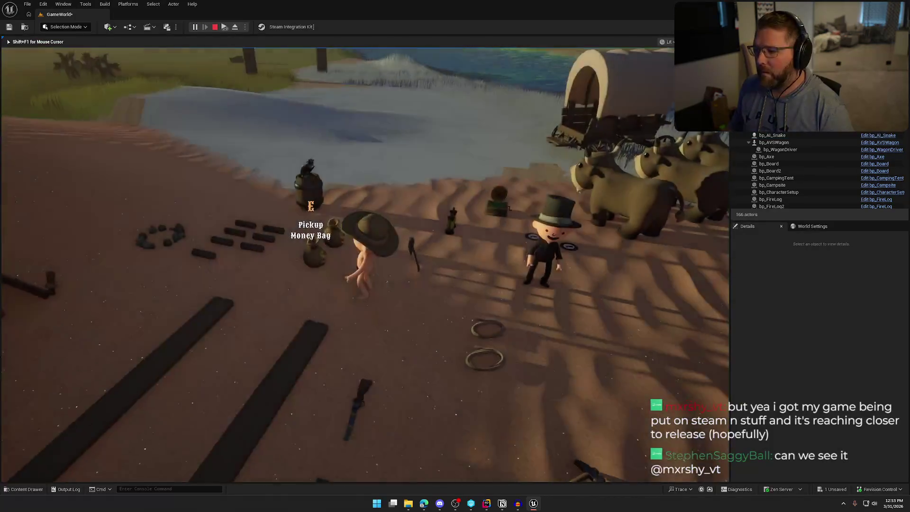
{"action": "key", "text": "shift"}
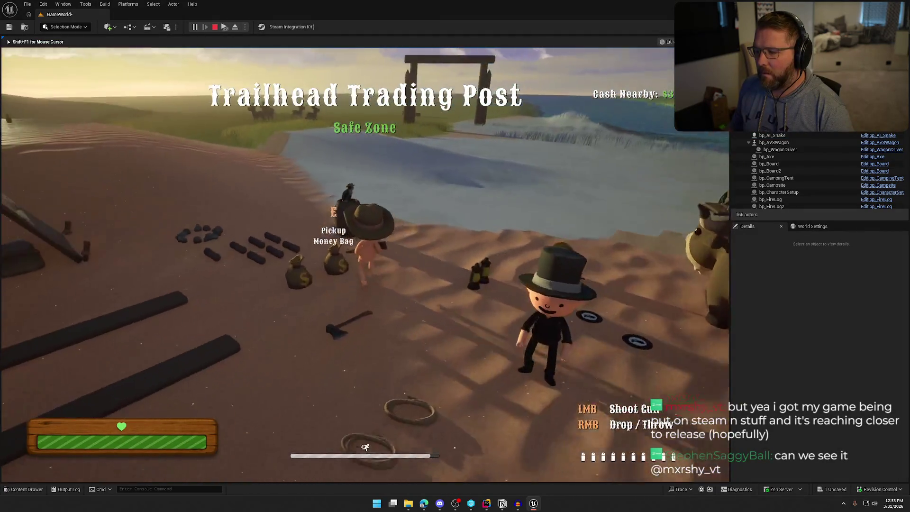
{"action": "key", "text": "w"}
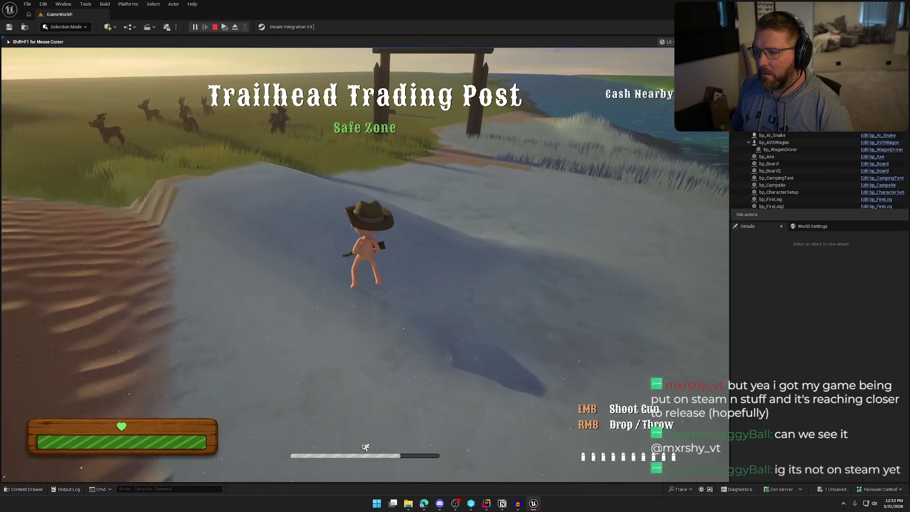
{"action": "key", "text": "w"}
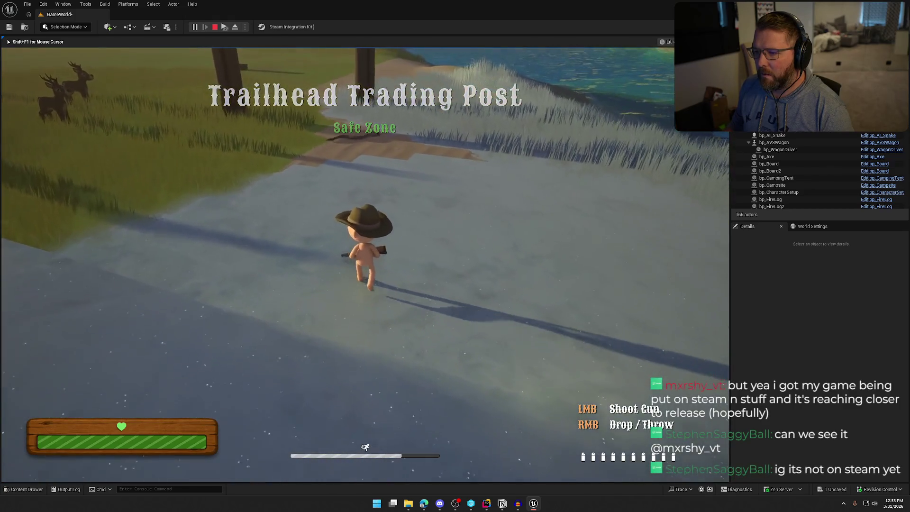
{"action": "key", "text": "a"}
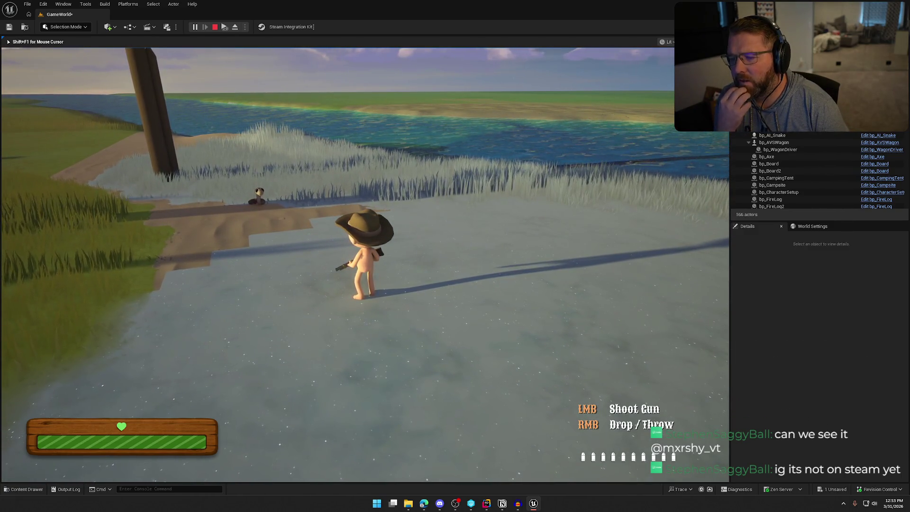
{"action": "key", "text": "w"}
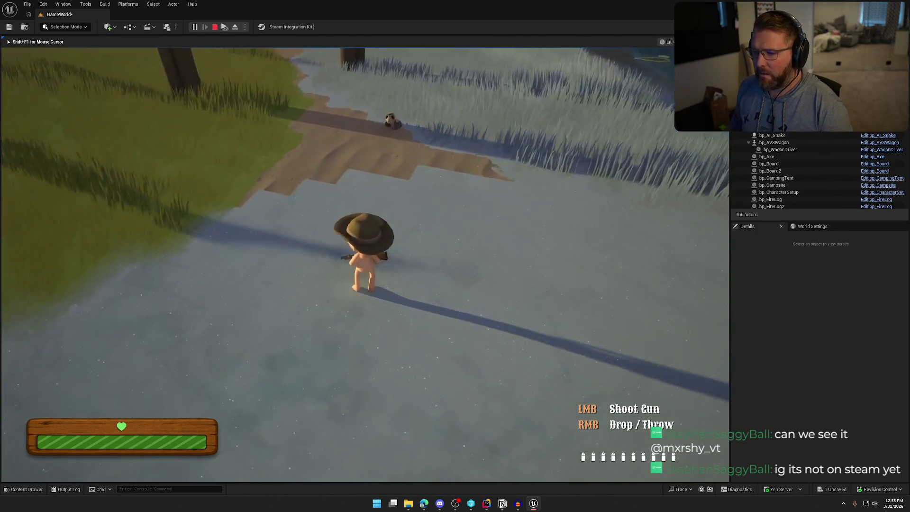
Step: Approach and circle the snake, letting it bite until the 'You lost to a legless opponent' screen
{"action": "key", "text": "w"}
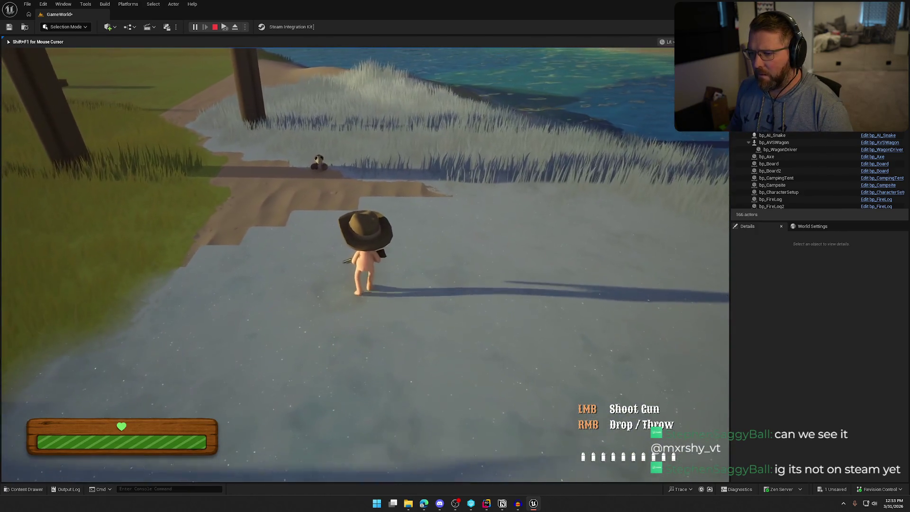
{"action": "key", "text": "w"}
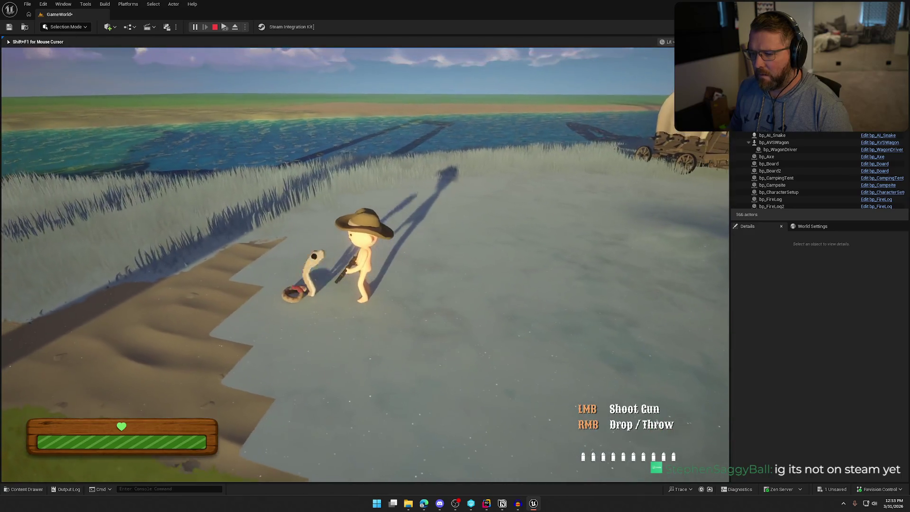
{"action": "key", "text": "w"}
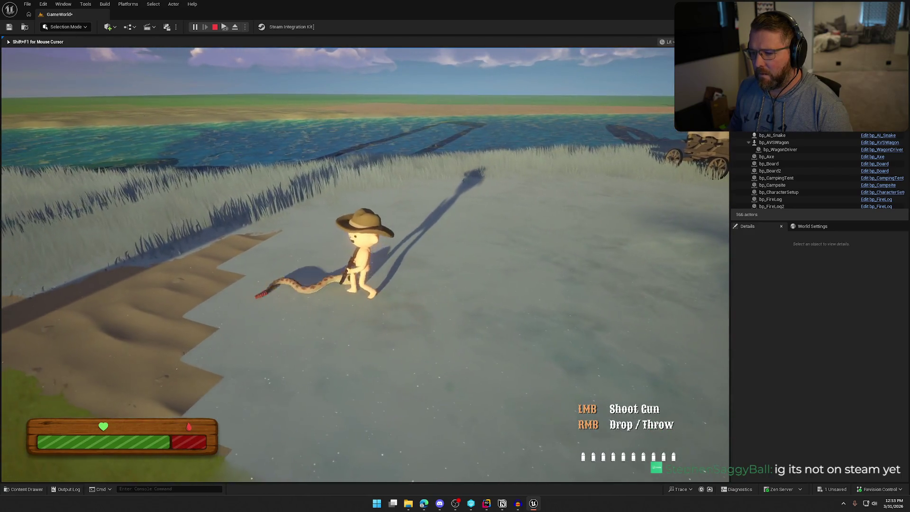
{"action": "key", "text": "w"}
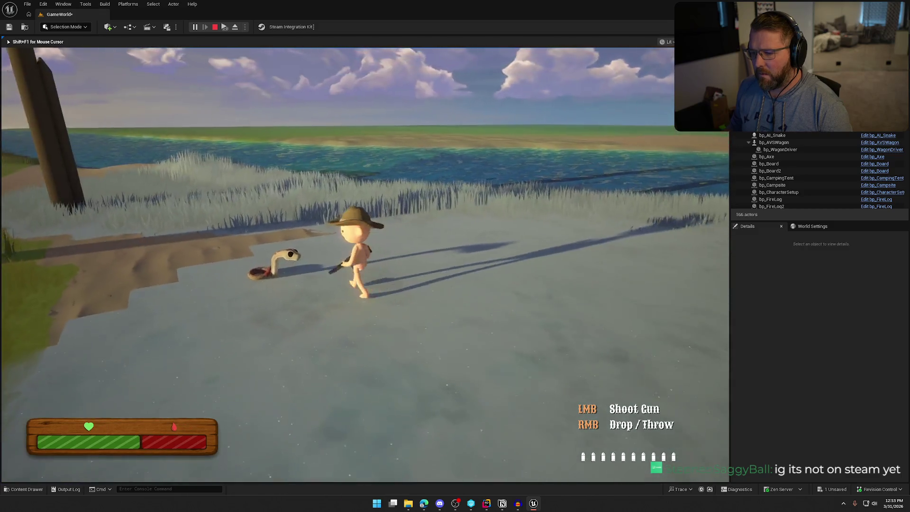
{"action": "key", "text": "w"}
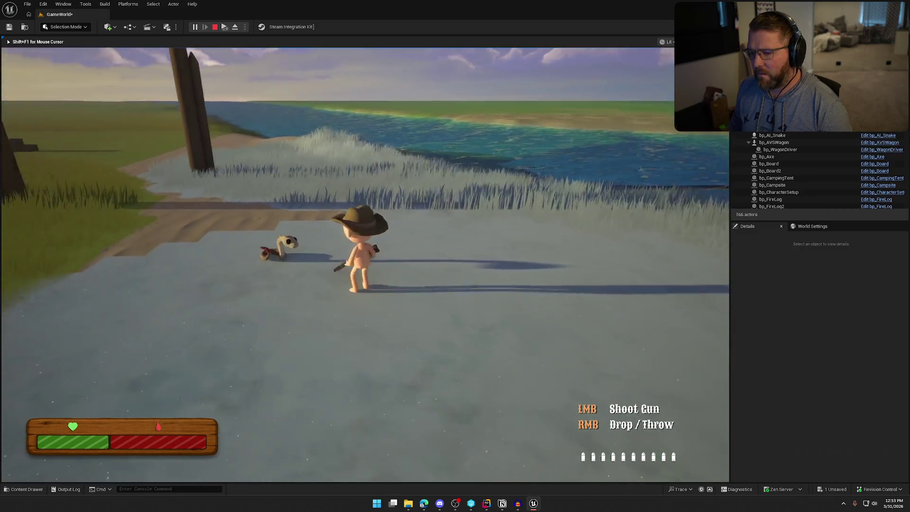
{"action": "key", "text": "w"}
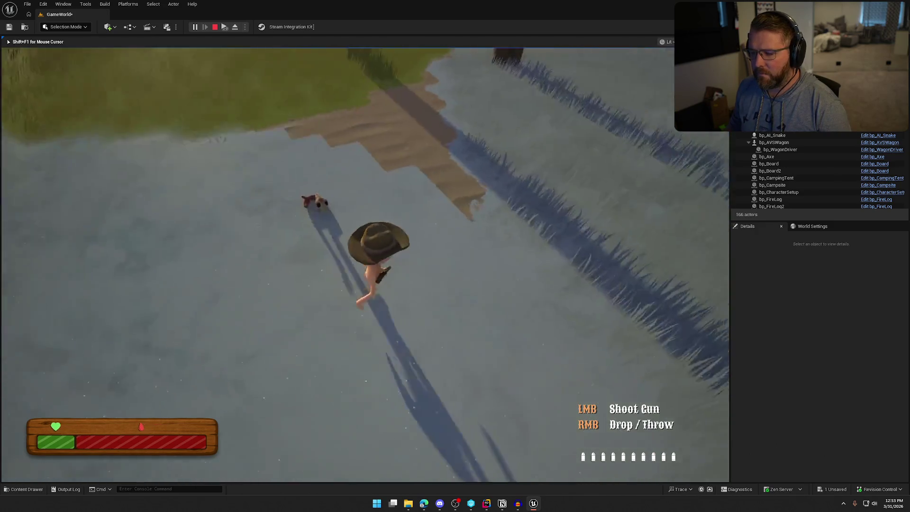
{"action": "key", "text": "w"}
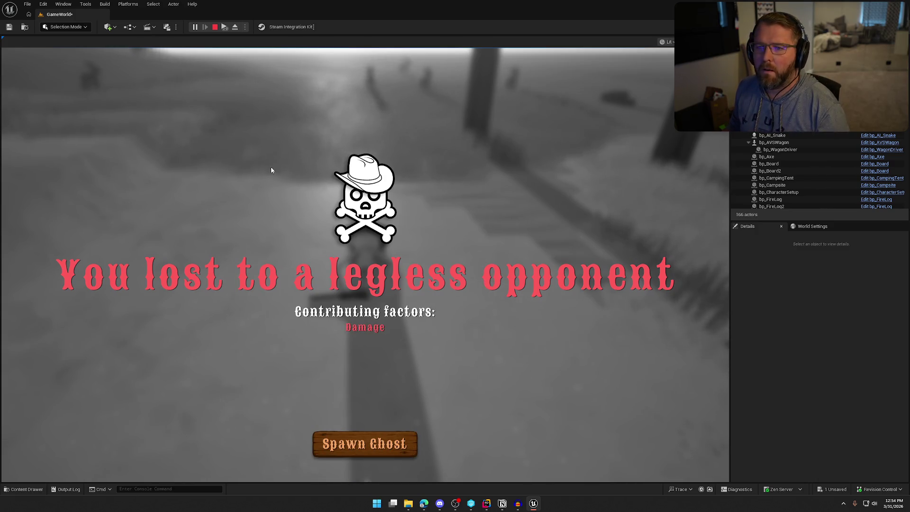
Step: End the Play-In-Editor test session and return to the level editor
{"action": "key", "text": "Escape"}
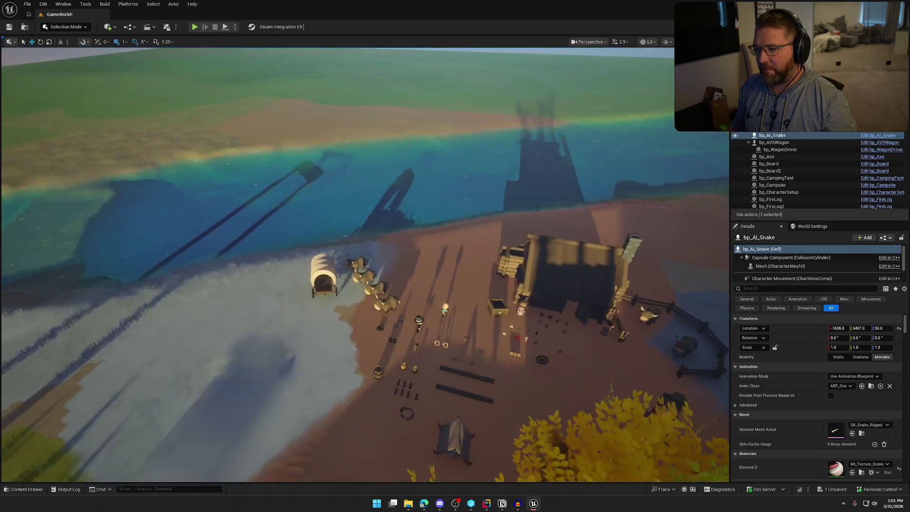
{"action": "key", "text": "ctrl+space"}
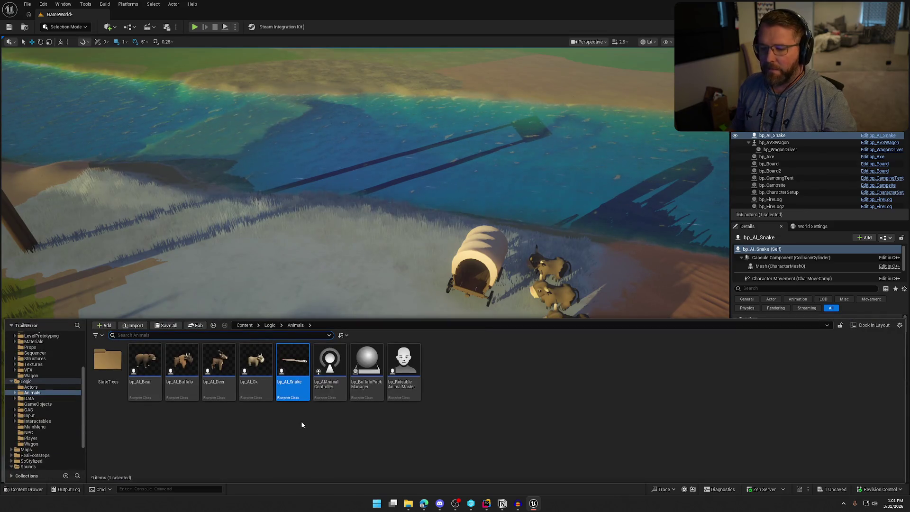
{"action": "key", "text": "ctrl+space"}
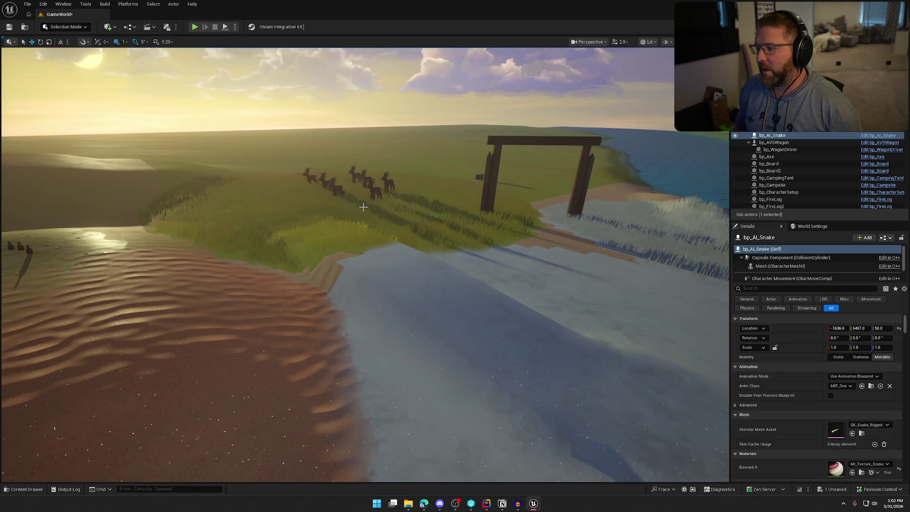
{"action": "mouse_move", "coordinate": [363, 207]}
{"action": "left_mouse_down"}
{"action": "mouse_move", "coordinate": [353, 175]}
{"action": "mouse_move", "coordinate": [404, 243]}
{"action": "mouse_move", "coordinate": [398, 263]}
{"action": "mouse_move", "coordinate": [403, 243]}
{"action": "left_mouse_up"}
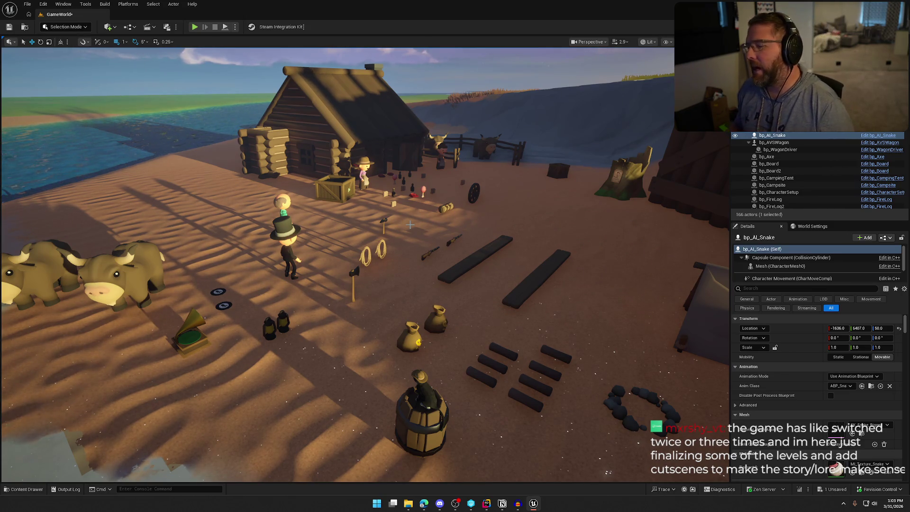
{"action": "left_click_drag", "start_coordinate": [410, 225], "coordinate": [444, 238]}
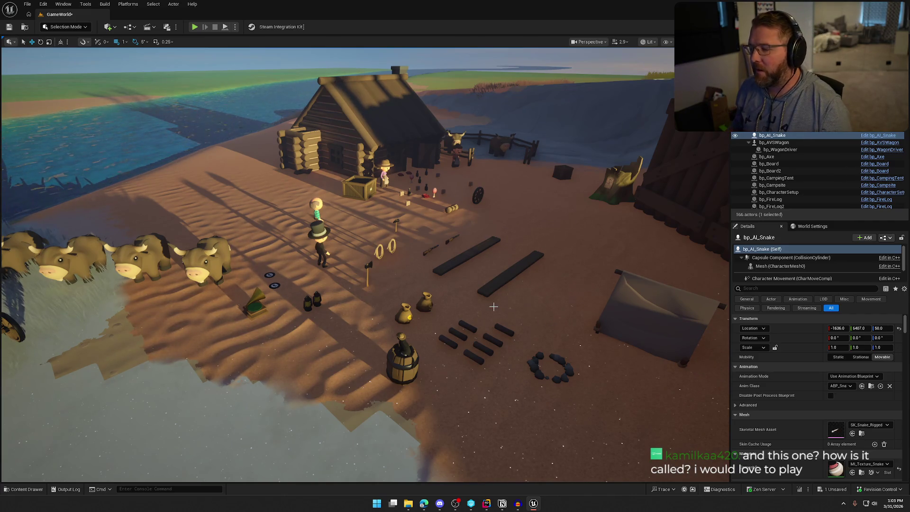
{"action": "scroll", "coordinate": [495, 309], "scroll_direction": "down", "scroll_amount": 6}
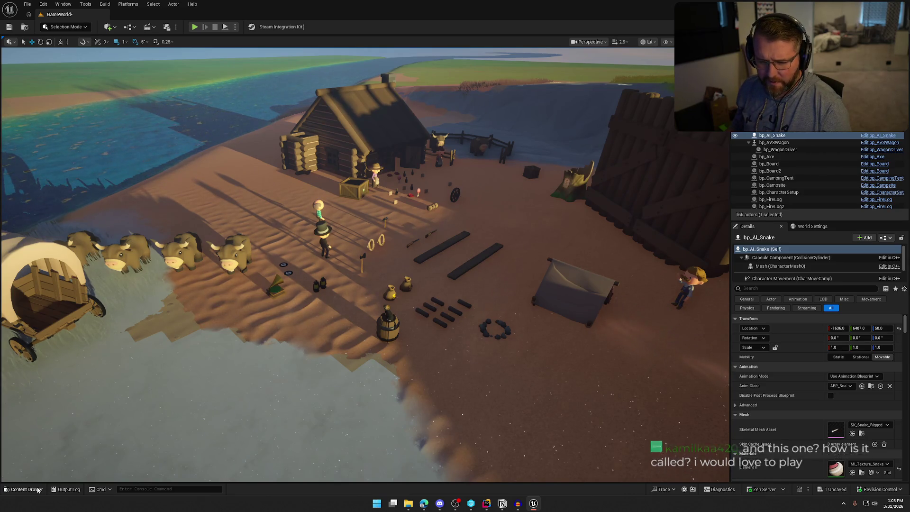
Step: Browse to the Snake animation assets and open A_Snake_Upright_Idle
{"action": "key", "text": "ctrl+b"}
{"action": "scroll", "coordinate": [48, 375], "scroll_direction": "up", "scroll_amount": 5}
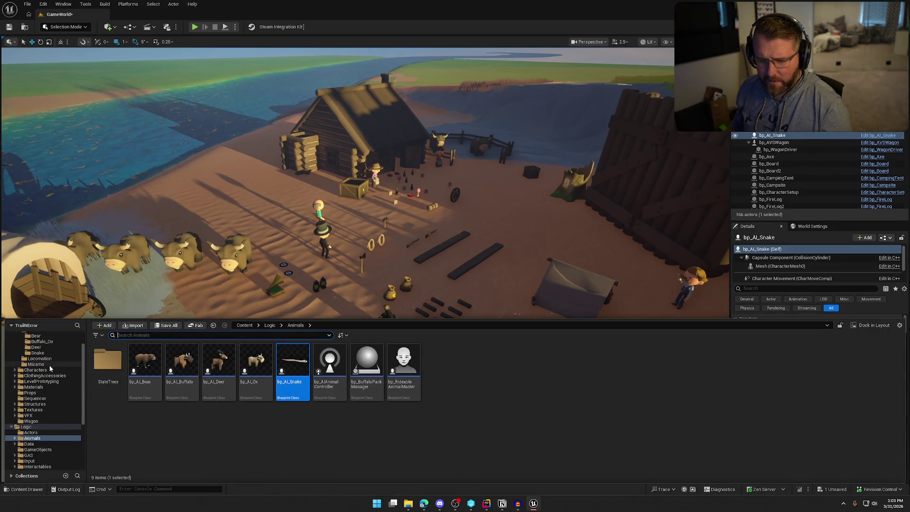
{"action": "left_click", "coordinate": [48, 375]}
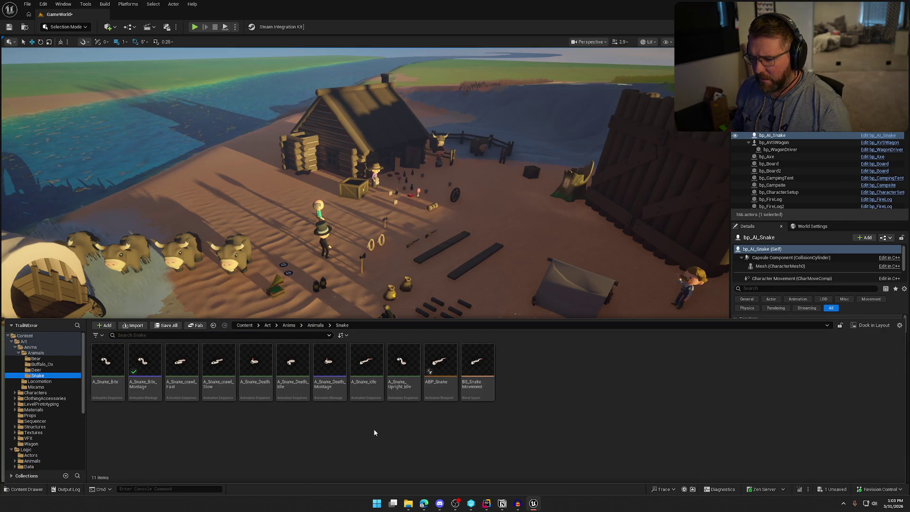
{"action": "left_click", "coordinate": [406, 386]}
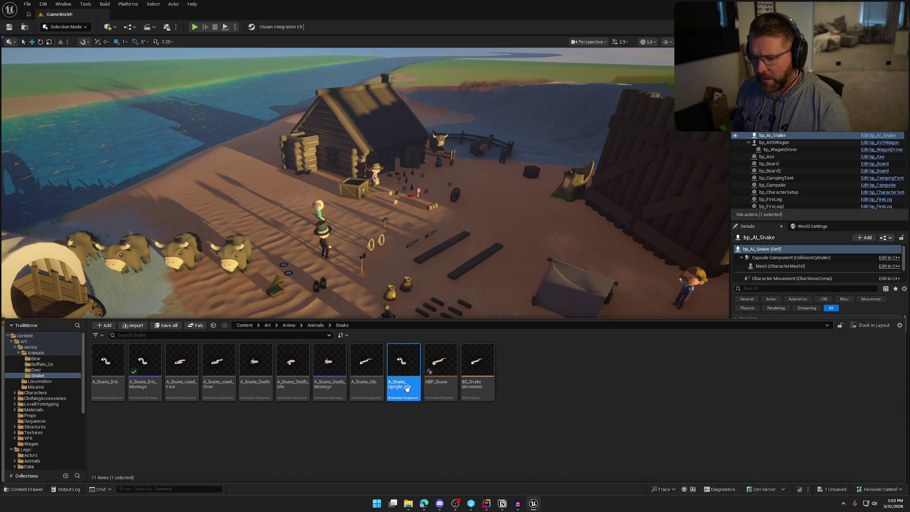
{"action": "double_click", "coordinate": [406, 386]}
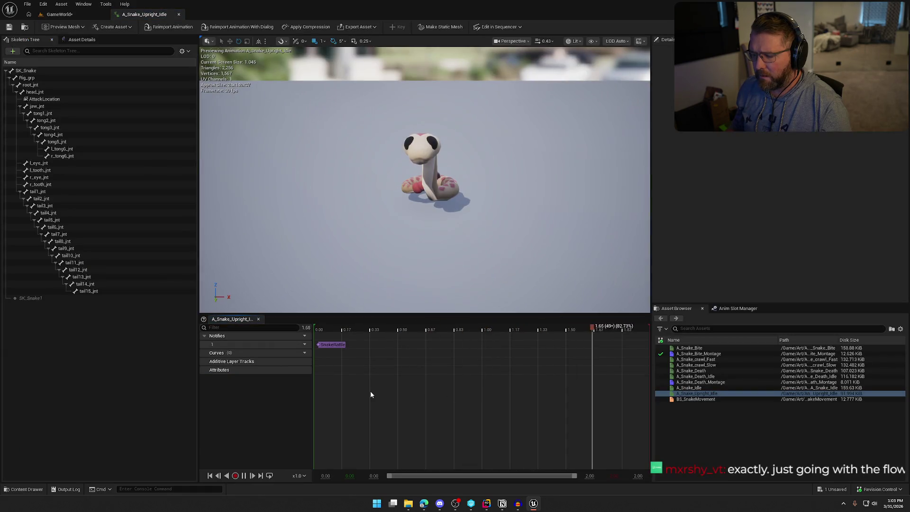
Step: Delete the SnakeRattle sound notify, then check out and save the animation
{"action": "left_click", "coordinate": [243, 475]}
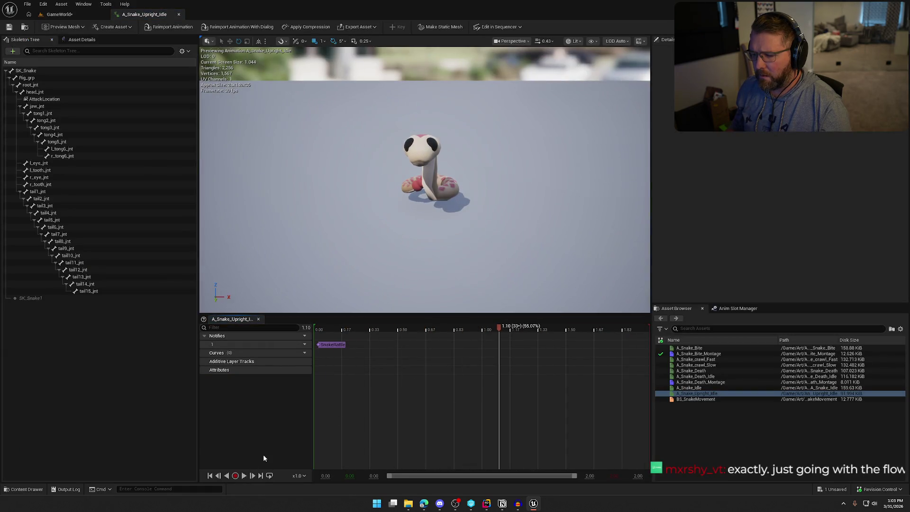
{"action": "left_click", "coordinate": [329, 345]}
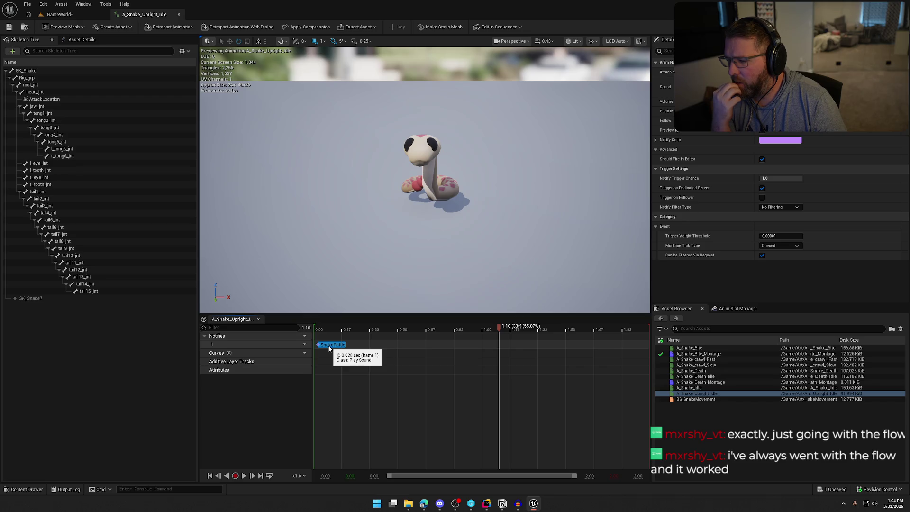
{"action": "key", "text": "Delete"}
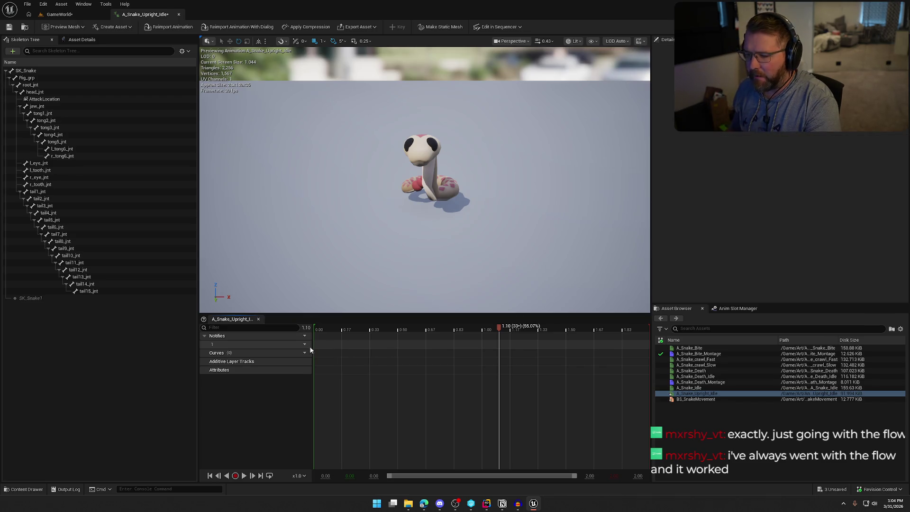
{"action": "left_click", "coordinate": [9, 28]}
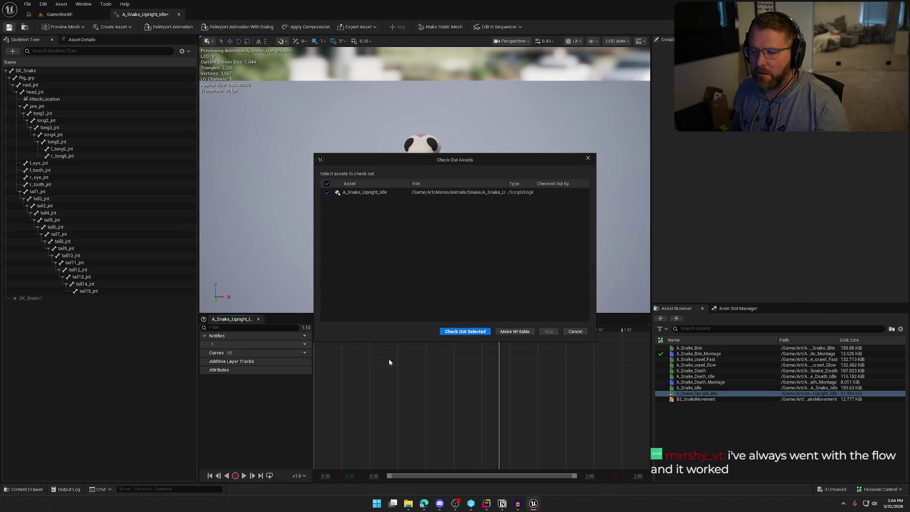
{"action": "left_click", "coordinate": [450, 328]}
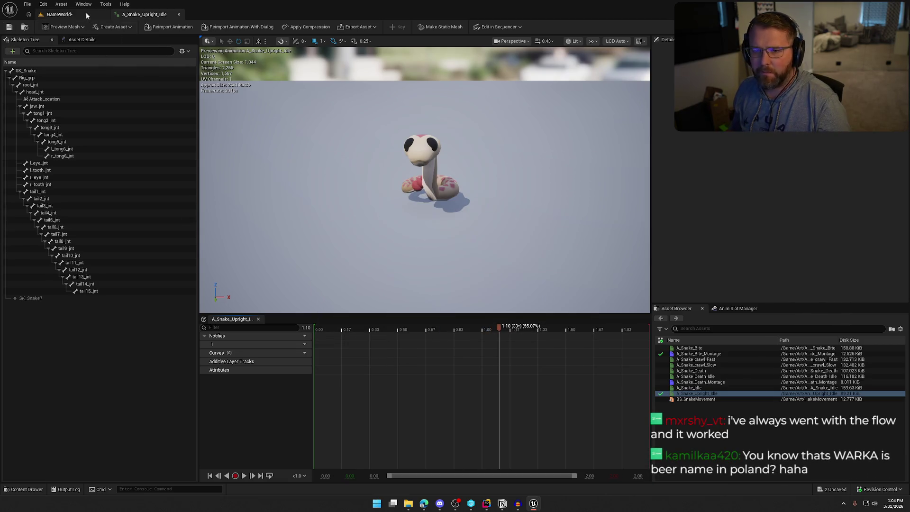
{"action": "left_click", "coordinate": [86, 13]}
Step: Open bp_AI_Snake in the Blueprint editor, then switch back to the GameWorld level tab
{"action": "left_click_drag", "start_coordinate": [336, 204], "coordinate": [335, 204]}
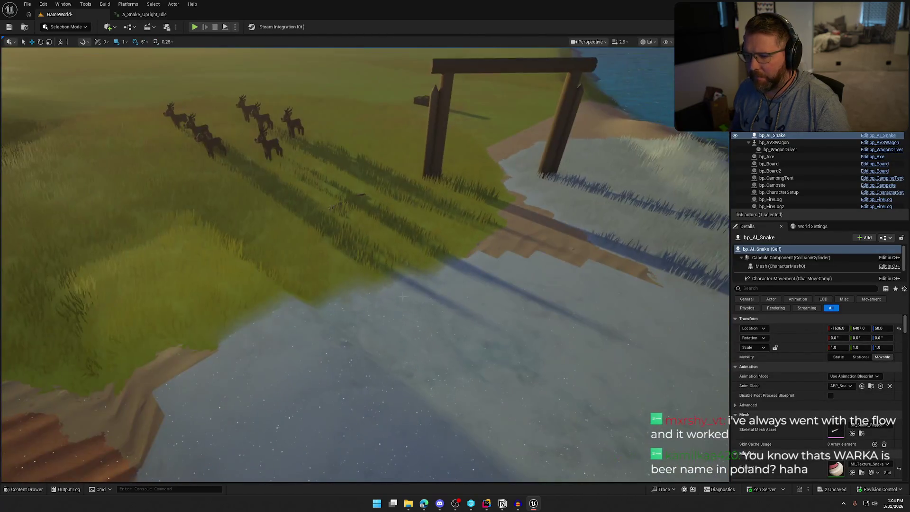
{"action": "key", "text": "ctrl+b"}
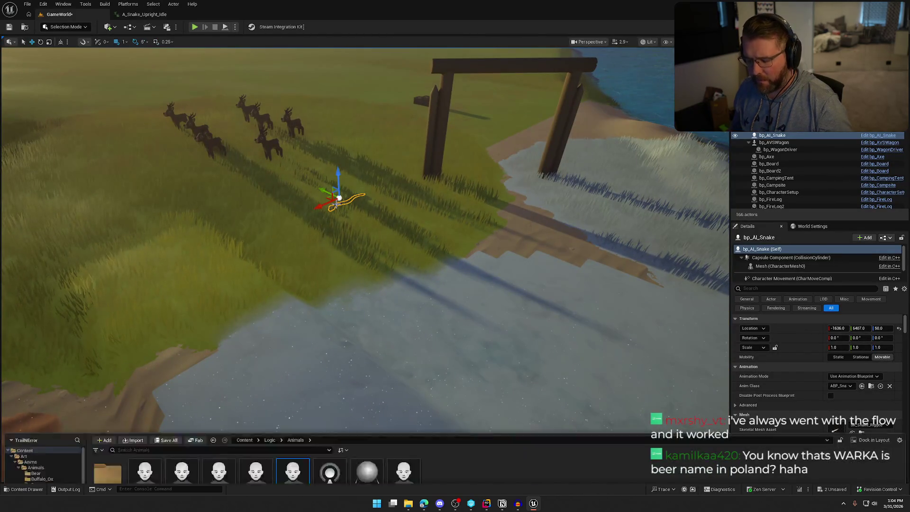
{"action": "double_click", "coordinate": [294, 359]}
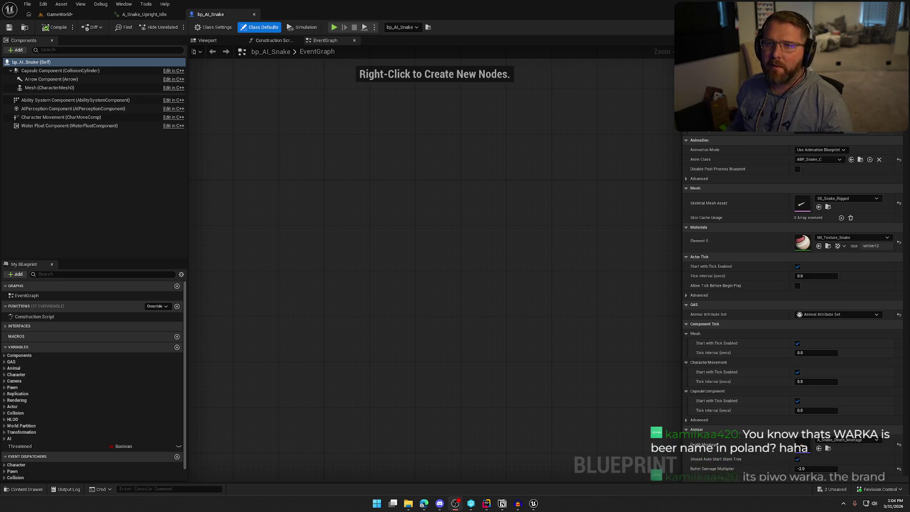
{"action": "left_click", "coordinate": [59, 14]}
{"action": "mouse_move", "coordinate": [375, 207]}
{"action": "left_mouse_down"}
{"action": "mouse_move", "coordinate": [327, 202]}
{"action": "mouse_move", "coordinate": [331, 222]}
{"action": "mouse_move", "coordinate": [327, 216]}
{"action": "mouse_move", "coordinate": [334, 208]}
{"action": "mouse_move", "coordinate": [382, 273]}
{"action": "mouse_move", "coordinate": [360, 218]}
{"action": "left_mouse_up"}
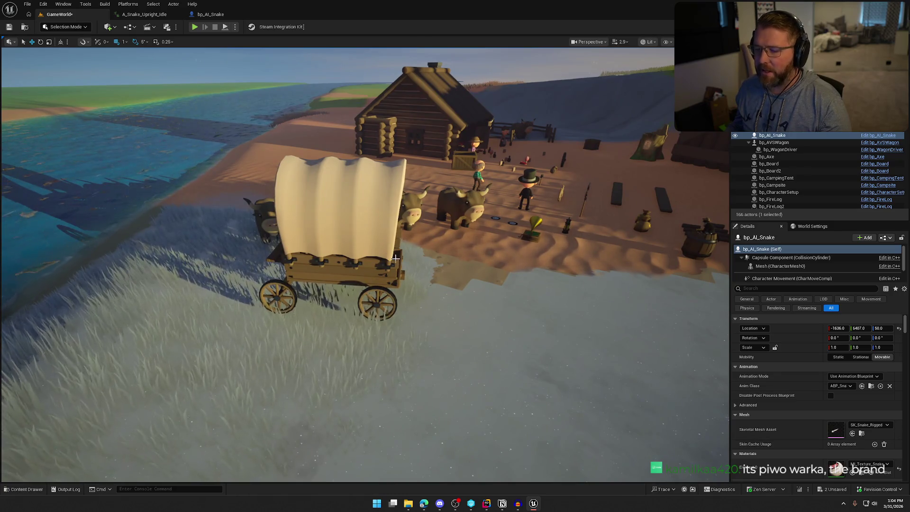
Step: Fly the camera around the river camp and wagon for an overhead view
{"action": "key", "text": "s"}
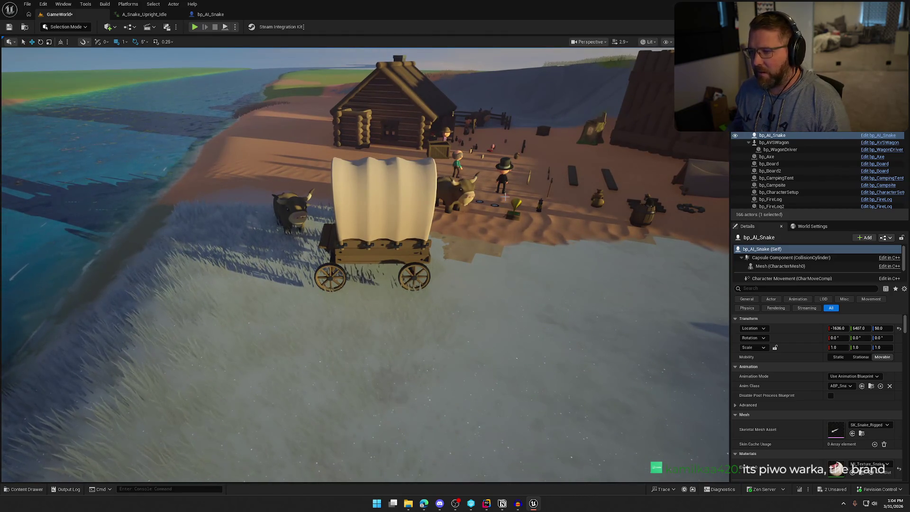
{"action": "key", "text": "w"}
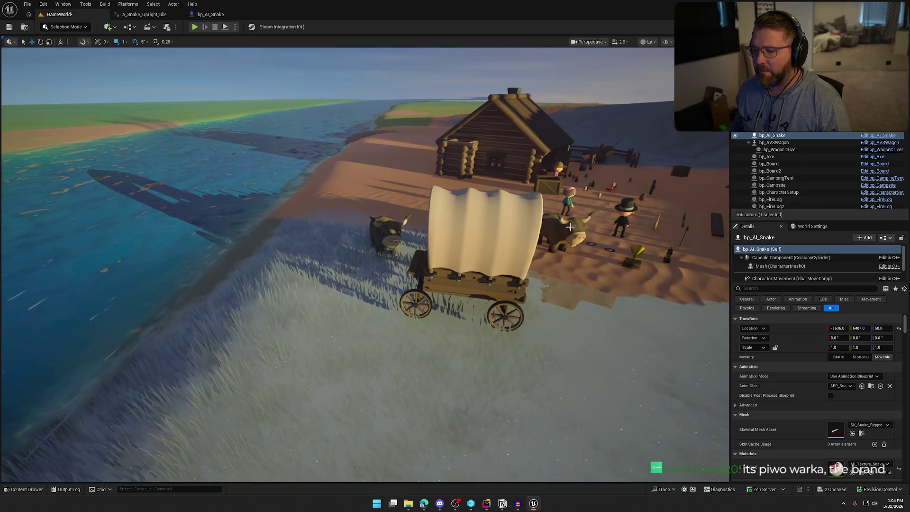
{"action": "key", "text": "a"}
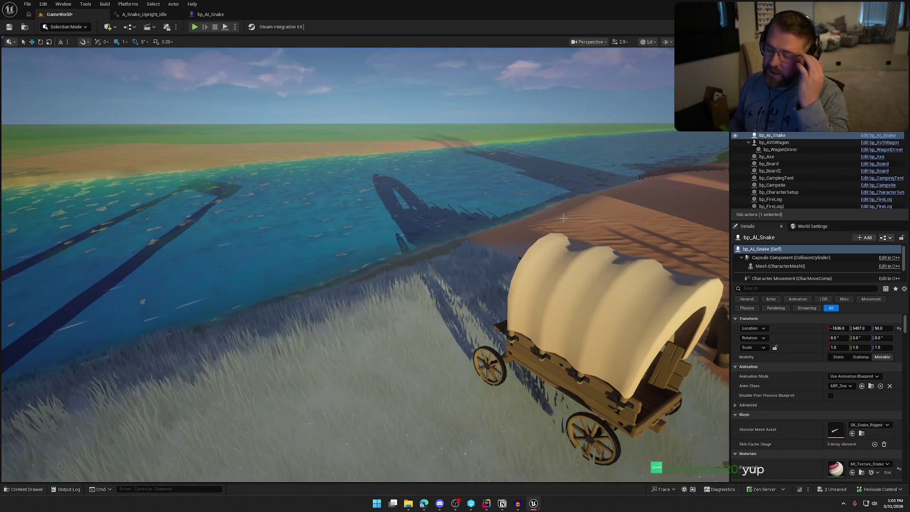
{"action": "key", "text": "f"}
{"action": "mouse_move", "coordinate": [483, 237]}
{"action": "left_mouse_down"}
{"action": "mouse_move", "coordinate": [474, 240]}
{"action": "mouse_move", "coordinate": [484, 237]}
{"action": "left_mouse_up"}
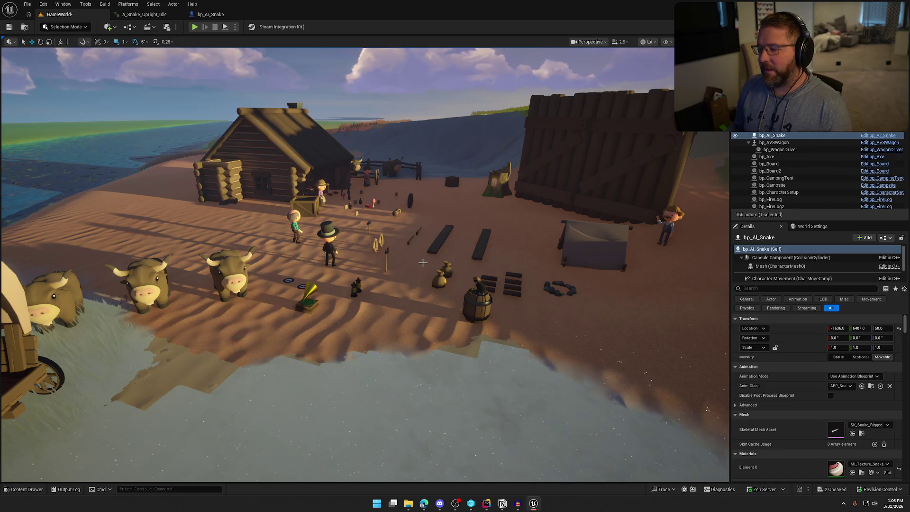
Step: Focus and orbit on the bp_AI_Snake actor, then show the Logic/Animals content folder
{"action": "scroll", "coordinate": [437, 267], "scroll_direction": "down", "scroll_amount": 5}
{"action": "scroll", "coordinate": [422, 262], "scroll_direction": "down", "scroll_amount": 2}
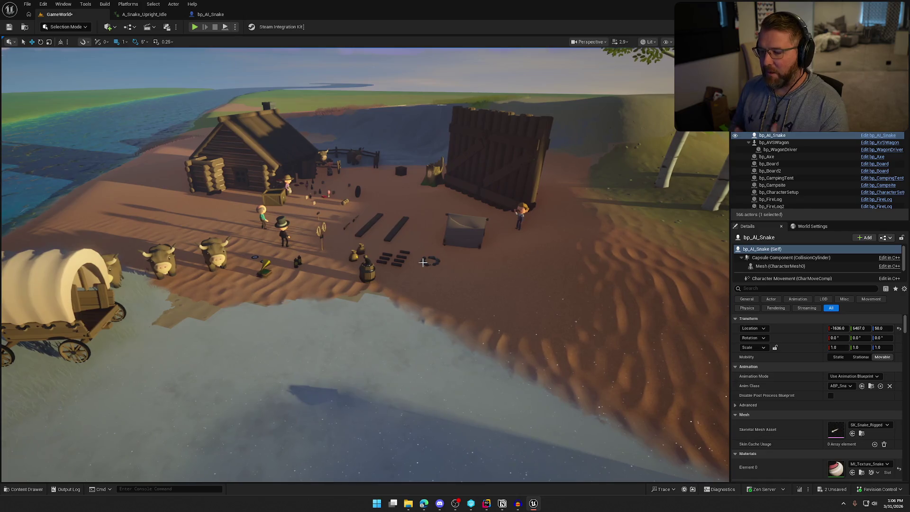
{"action": "key", "text": "f"}
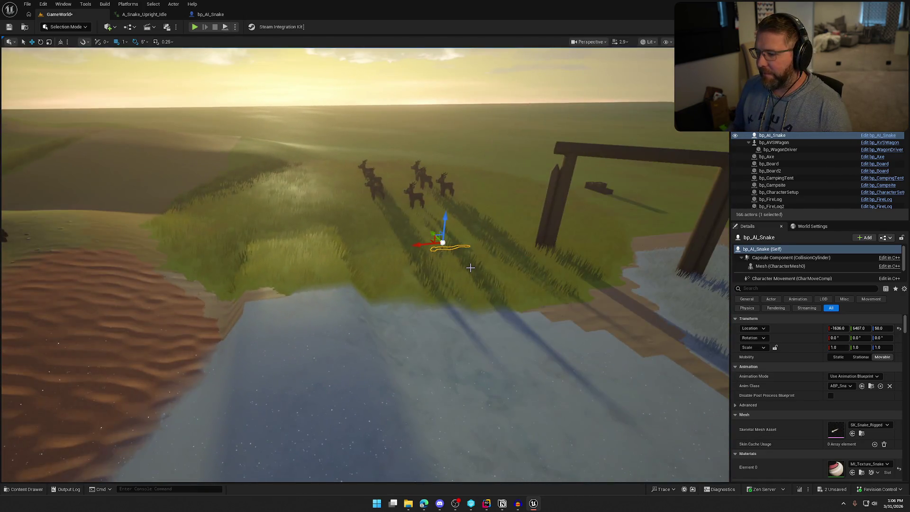
{"action": "left_click_drag", "start_coordinate": [470, 267], "coordinate": [396, 270]}
{"action": "key", "text": "ctrl+space"}
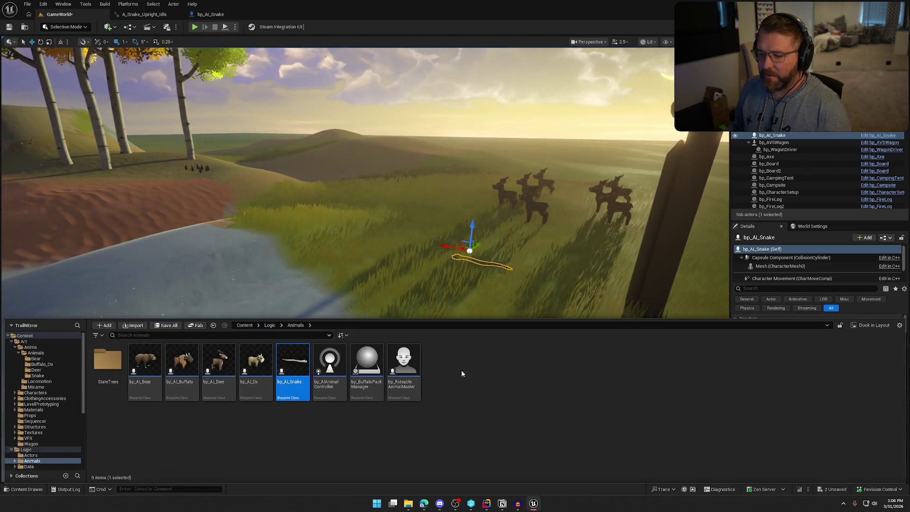
Step: Open bp_AI_Snake, expand its AI and Animal variables, and open ST_Snake from Animal State Tree
{"action": "double_click", "coordinate": [294, 364]}
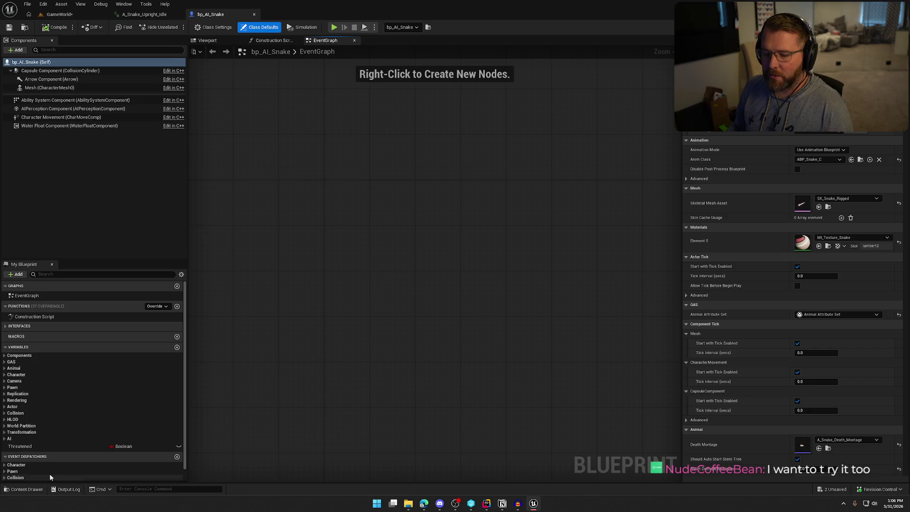
{"action": "left_click", "coordinate": [4, 438]}
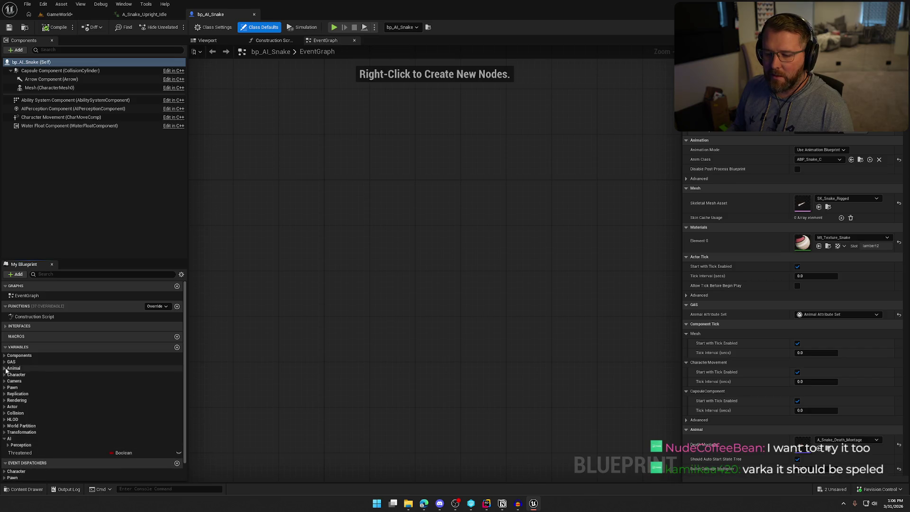
{"action": "left_click", "coordinate": [4, 368]}
{"action": "left_click", "coordinate": [29, 445]}
{"action": "double_click", "coordinate": [791, 135]}
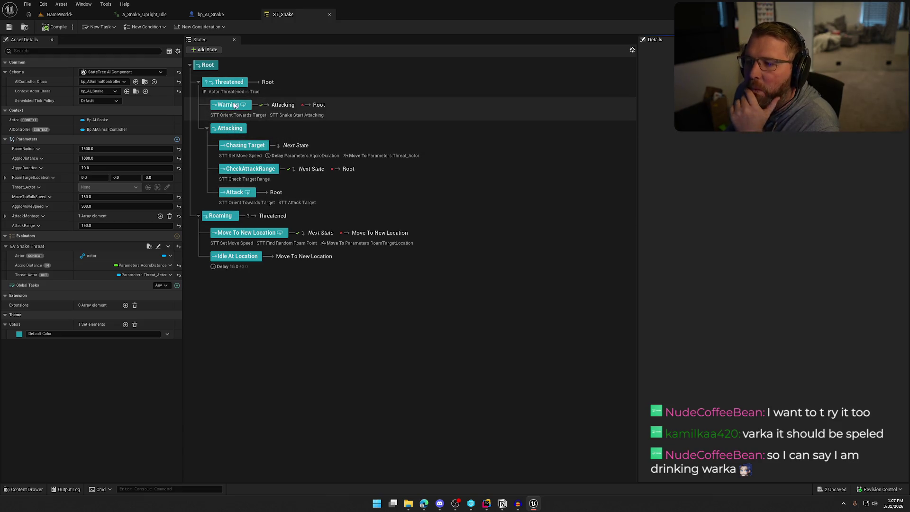
Step: Review the Warning and Threatened states, then open the STT_SnakeStartAttacking task's event graph
{"action": "left_click", "coordinate": [310, 115]}
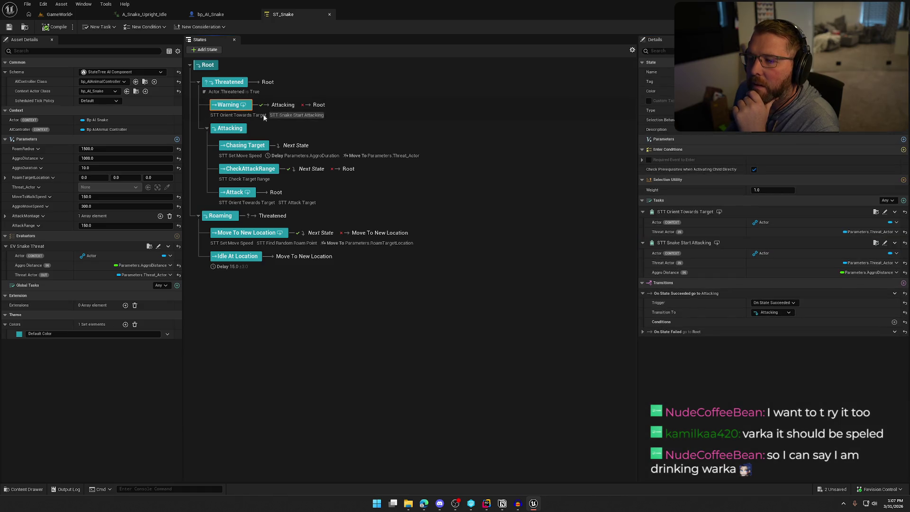
{"action": "left_click", "coordinate": [238, 84]}
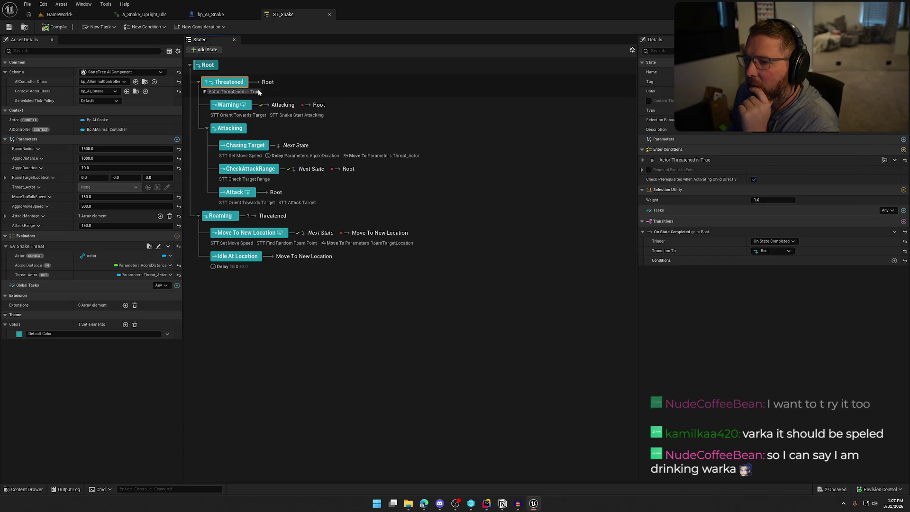
{"action": "left_click", "coordinate": [234, 108]}
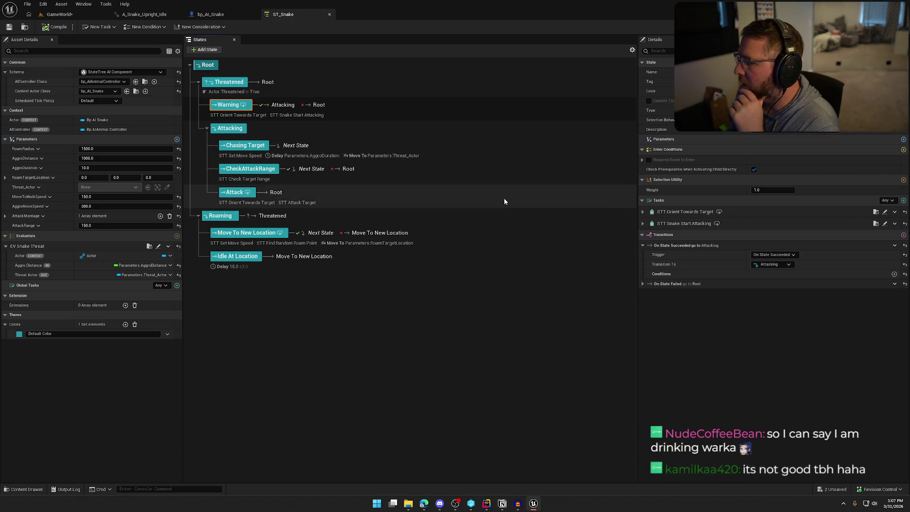
{"action": "left_click", "coordinate": [642, 224]}
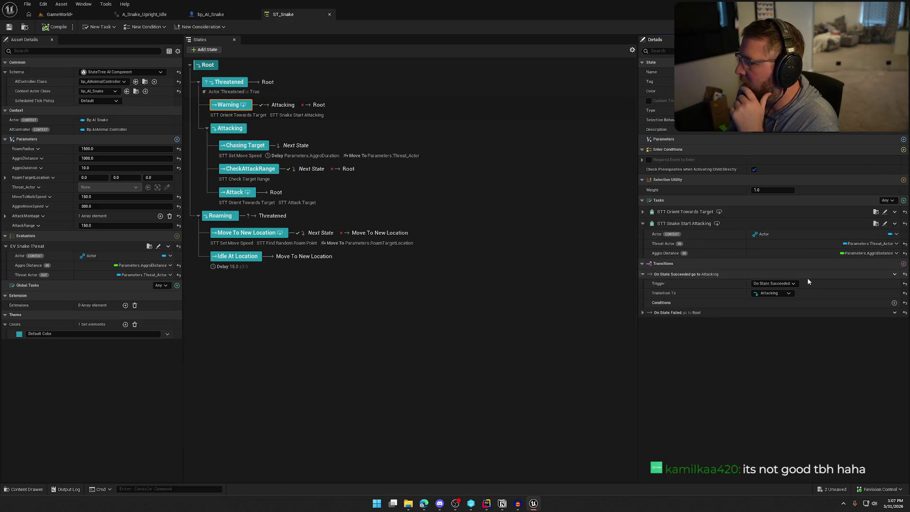
{"action": "left_click", "coordinate": [884, 223]}
{"action": "mouse_move", "coordinate": [509, 329]}
{"action": "left_mouse_down"}
{"action": "mouse_move", "coordinate": [412, 321]}
{"action": "mouse_move", "coordinate": [548, 312]}
{"action": "left_mouse_up"}
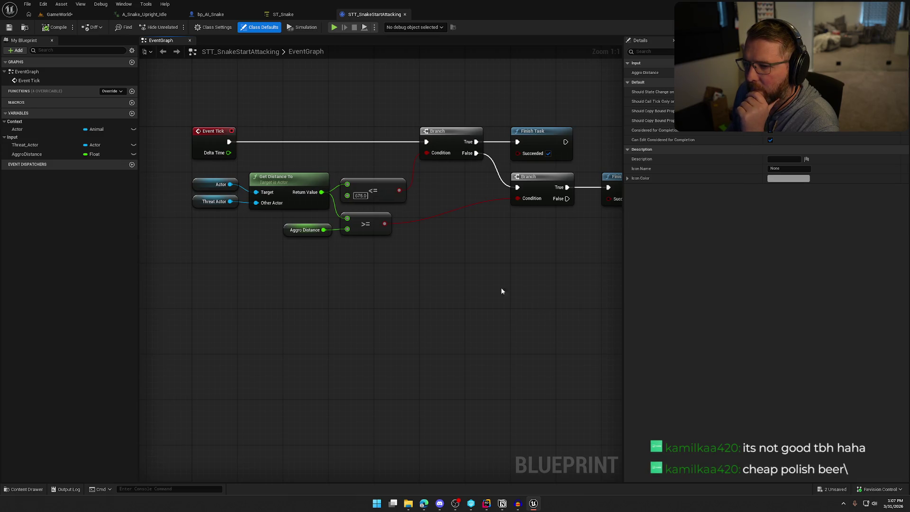
Step: Open and centre the STT_OrientTowardsTarget task graph, then return to the ST_Snake tab
{"action": "left_click", "coordinate": [283, 14]}
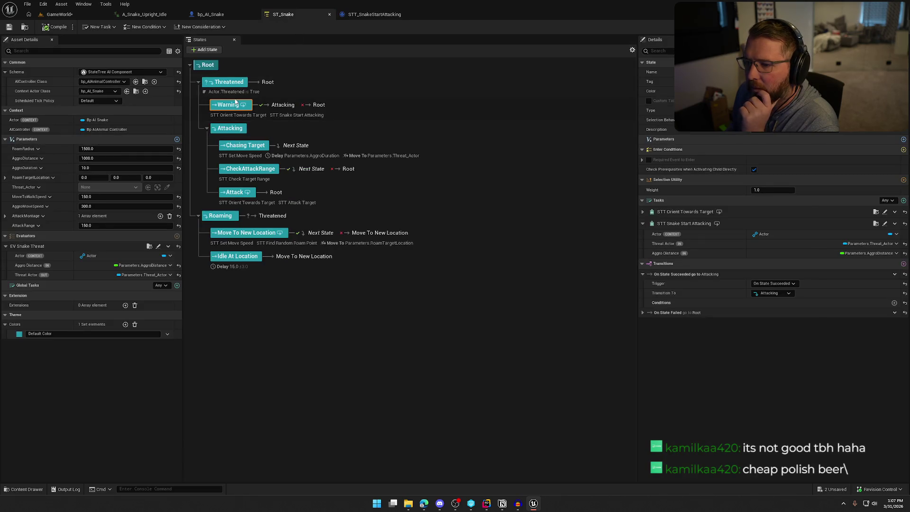
{"action": "left_click", "coordinate": [238, 115]}
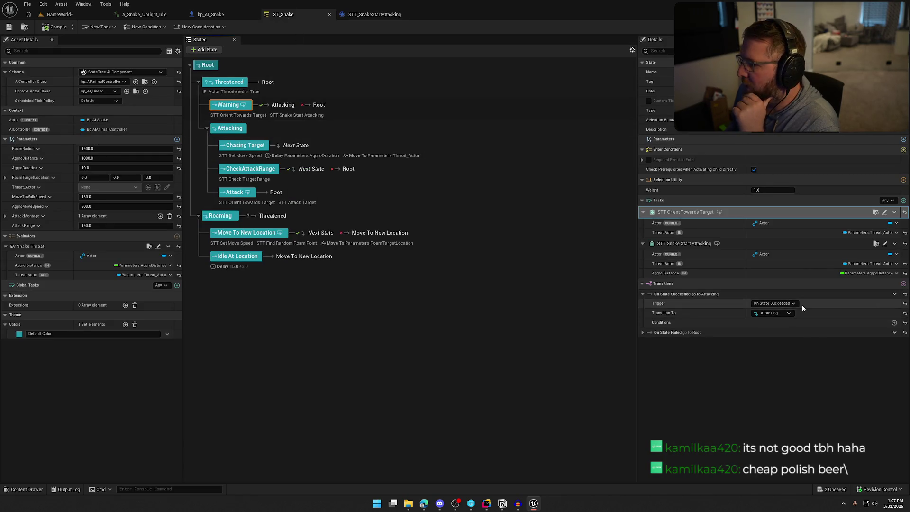
{"action": "left_click", "coordinate": [884, 212]}
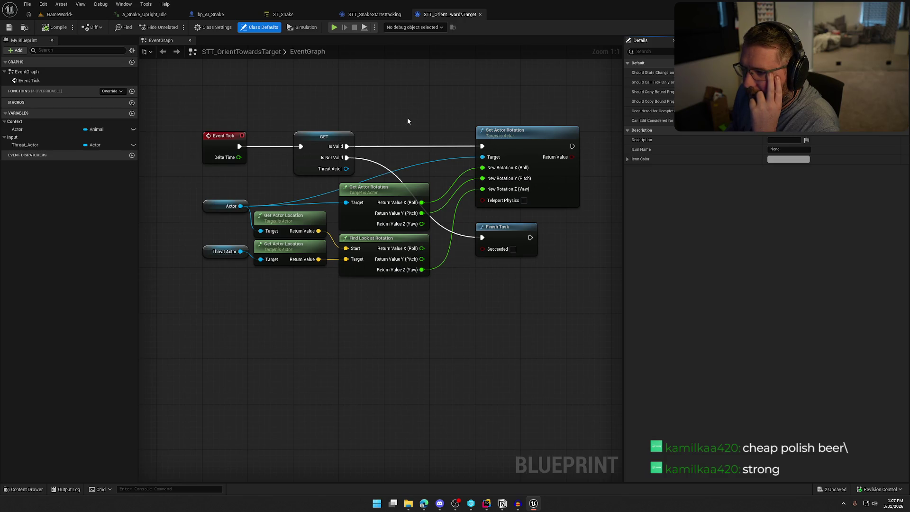
{"action": "key", "text": "Home"}
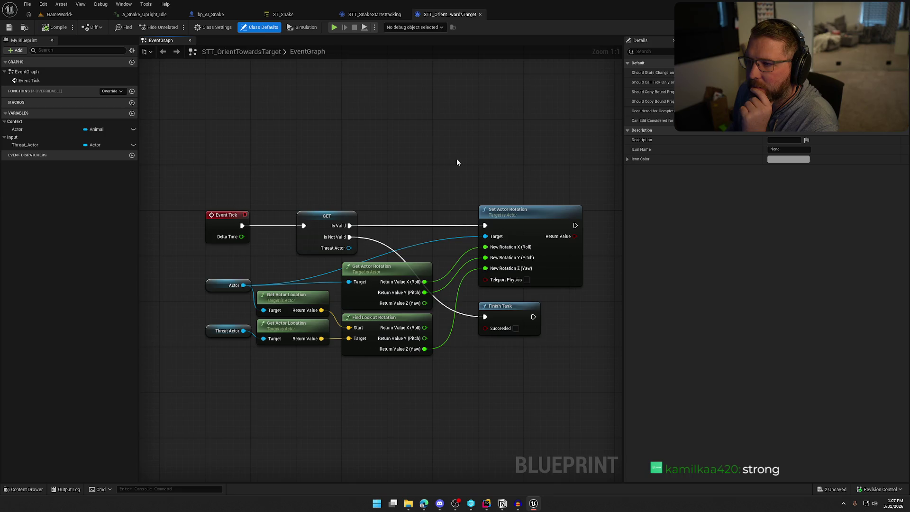
{"action": "left_click", "coordinate": [279, 14]}
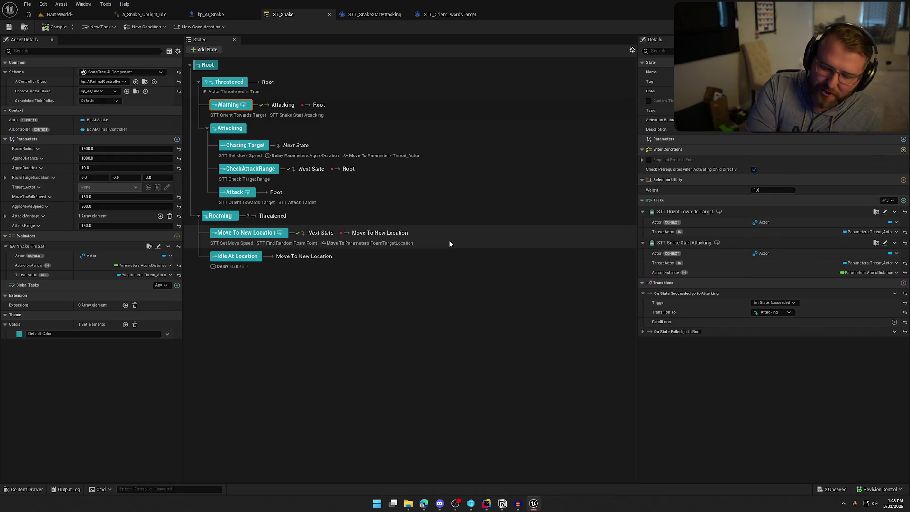
Step: Deselect the Warning state and close the ST_Snake and STT task tabs
{"action": "left_click", "coordinate": [417, 308]}
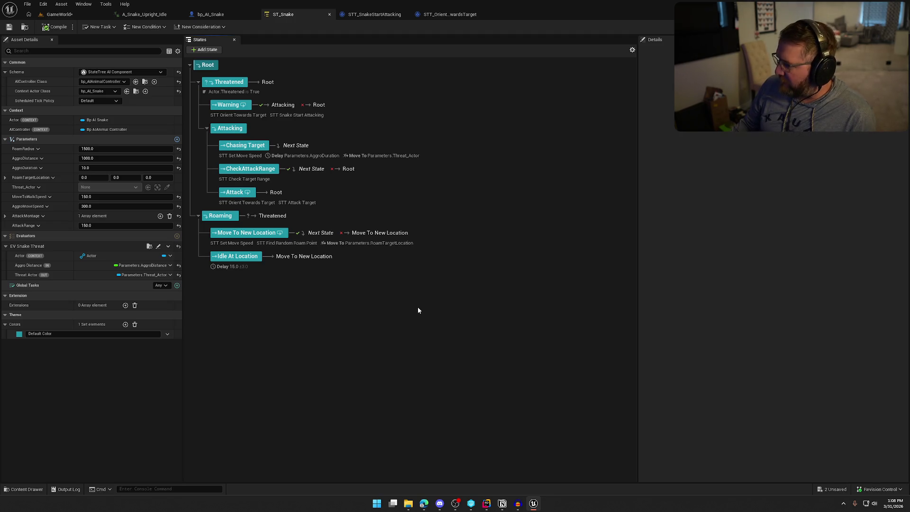
{"action": "key", "text": "super+e"}
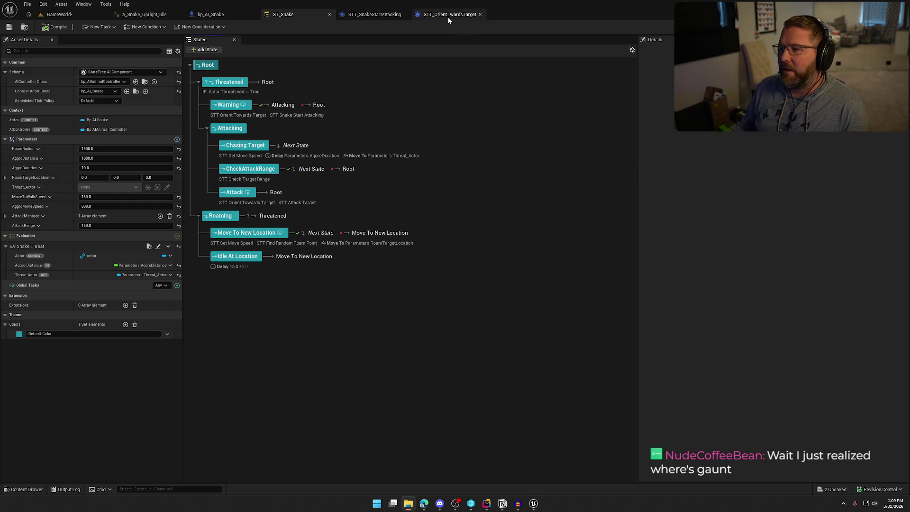
{"action": "left_click", "coordinate": [330, 14]}
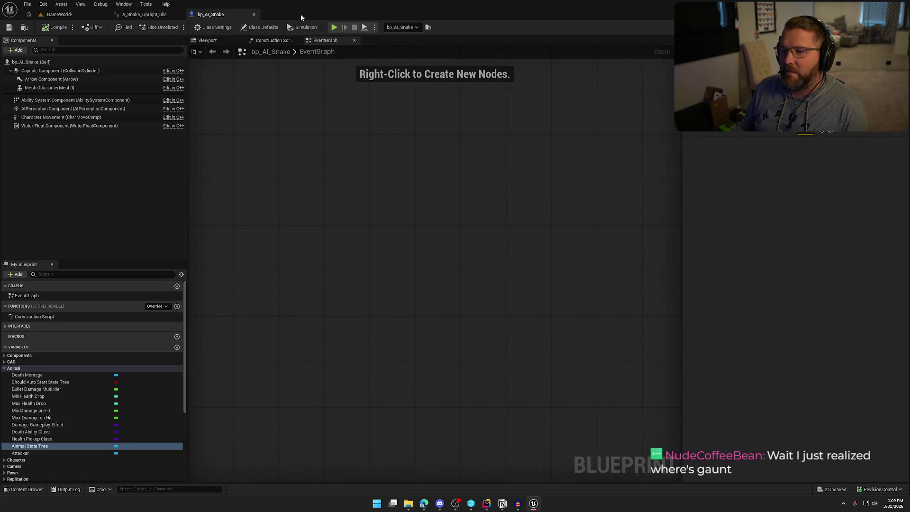
Step: Look over the empty bp_AI_Snake event graph, then switch to the A_Snake_Upright_Idle animation
{"action": "left_click_drag", "start_coordinate": [375, 166], "coordinate": [398, 214]}
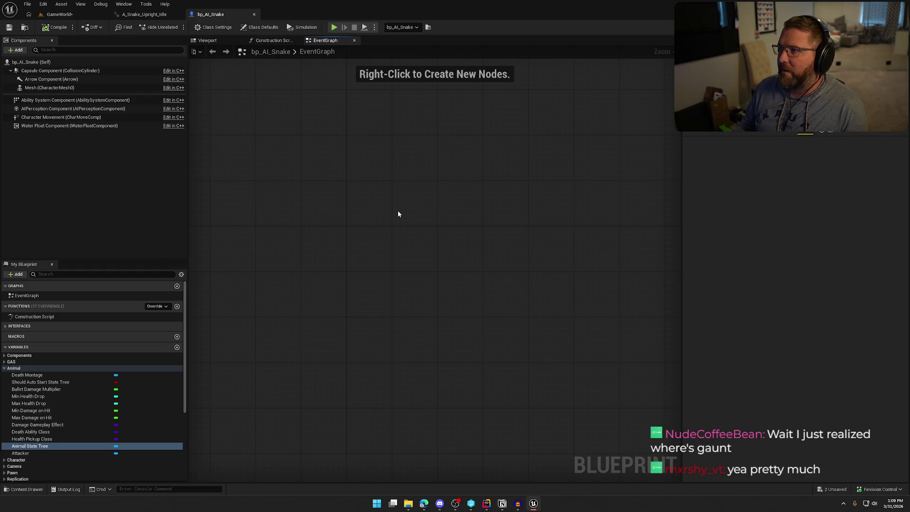
{"action": "scroll", "coordinate": [368, 272], "scroll_direction": "down", "scroll_amount": 2}
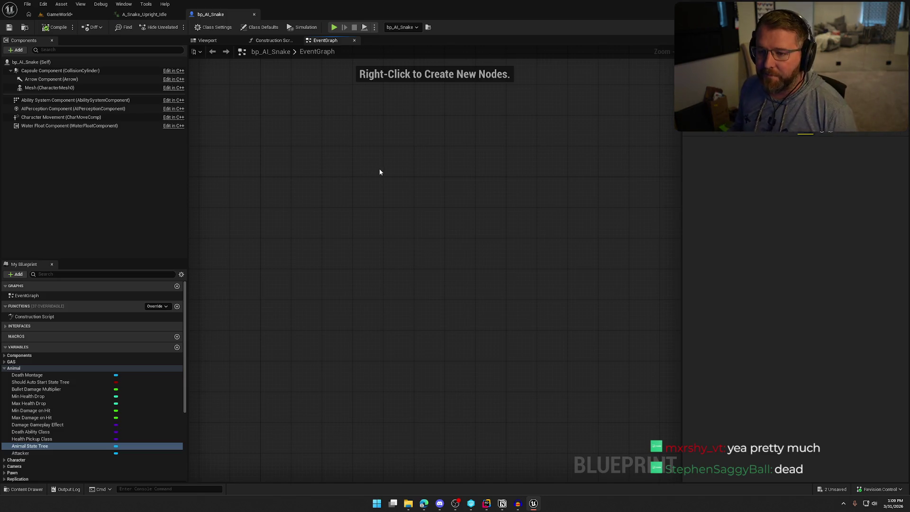
{"action": "left_click_drag", "start_coordinate": [380, 169], "coordinate": [409, 174]}
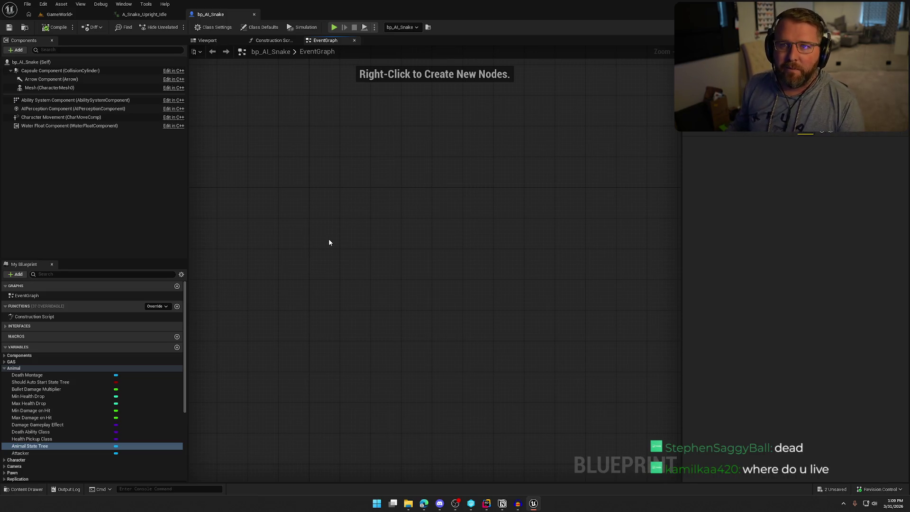
{"action": "mouse_move", "coordinate": [317, 249]}
{"action": "left_mouse_down"}
{"action": "mouse_move", "coordinate": [358, 209]}
{"action": "mouse_move", "coordinate": [352, 247]}
{"action": "left_mouse_up"}
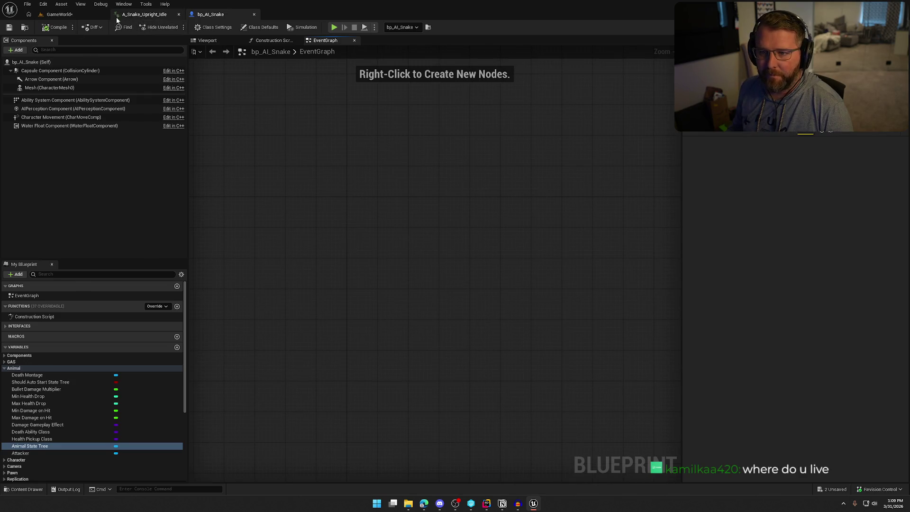
{"action": "left_click", "coordinate": [144, 14]}
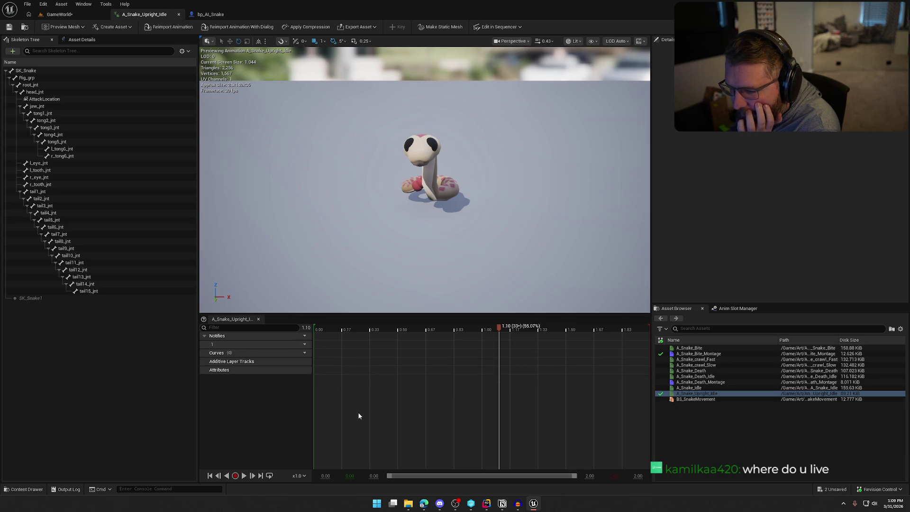
Step: Restore the SnakeRattle notify at the animation's start and preview the idle animation
{"action": "left_click", "coordinate": [403, 389]}
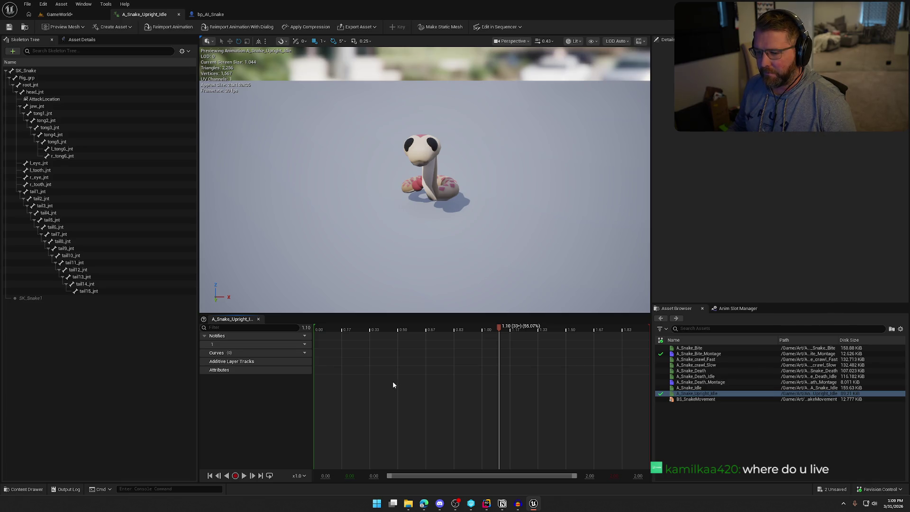
{"action": "key", "text": "ctrl+z"}
{"action": "left_click", "coordinate": [337, 346]}
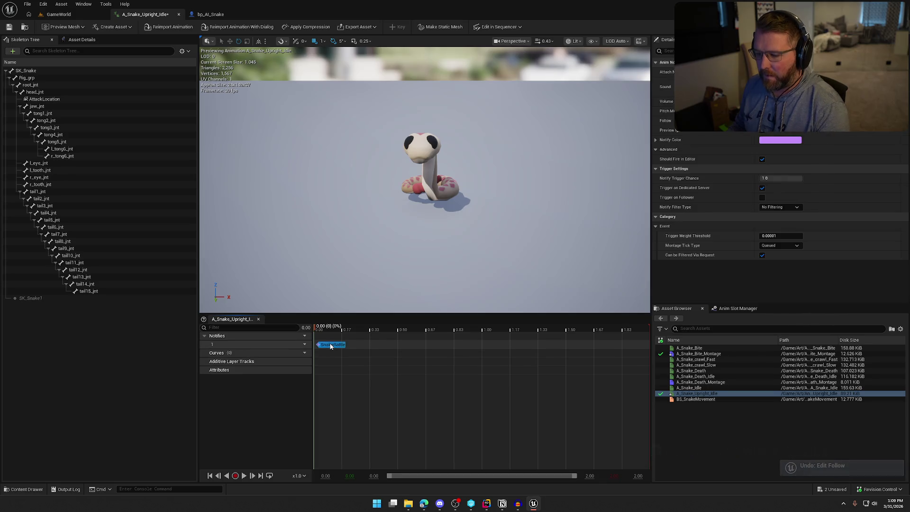
{"action": "left_click", "coordinate": [244, 475]}
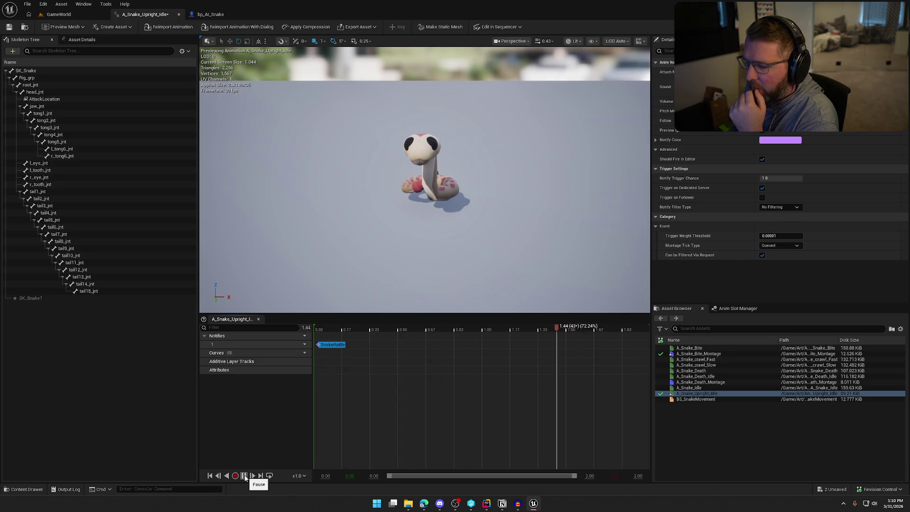
{"action": "left_click", "coordinate": [244, 475]}
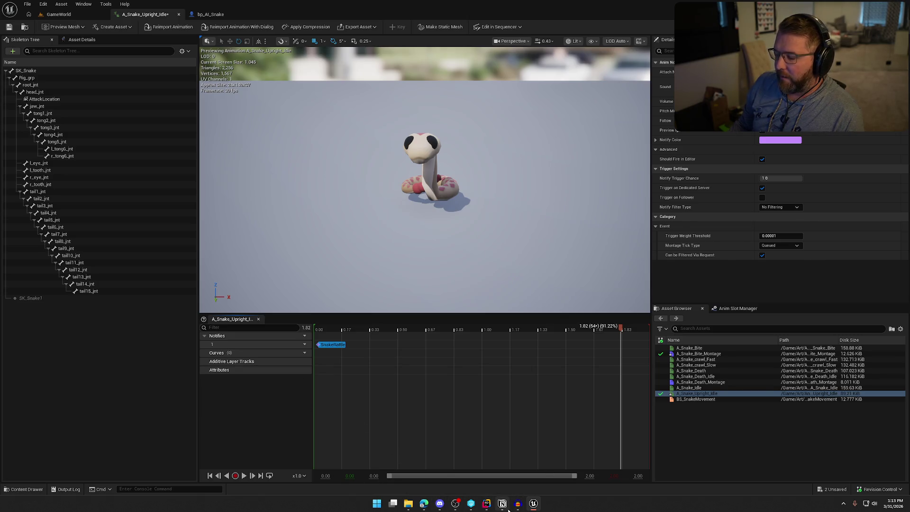
Step: Return to the GameWorld level and fly the viewport camera toward the camp
{"action": "left_click", "coordinate": [57, 14]}
{"action": "left_click_drag", "start_coordinate": [126, 57], "coordinate": [106, 29]}
{"action": "left_click_drag", "start_coordinate": [180, 62], "coordinate": [183, 22]}
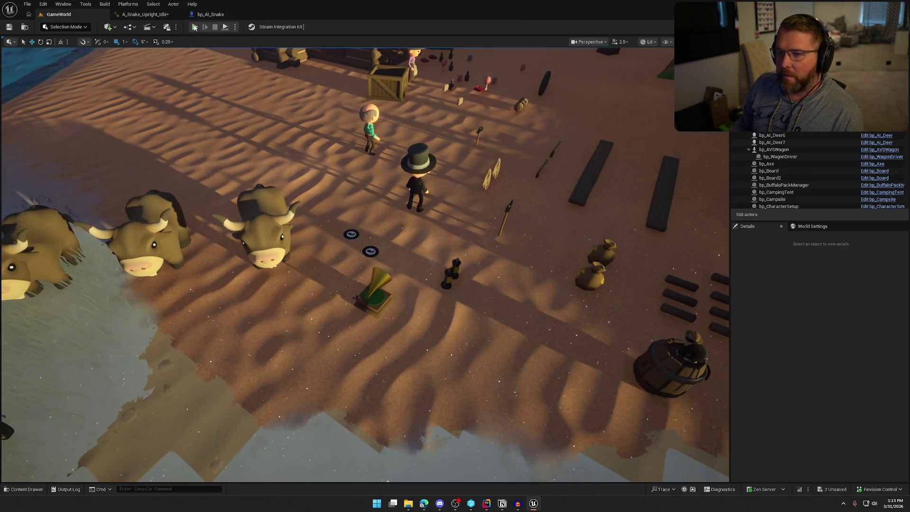
Step: Start Play-In-Editor and walk the character toward the gramophone at the Trailhead Trading Post
{"action": "left_click", "coordinate": [195, 26]}
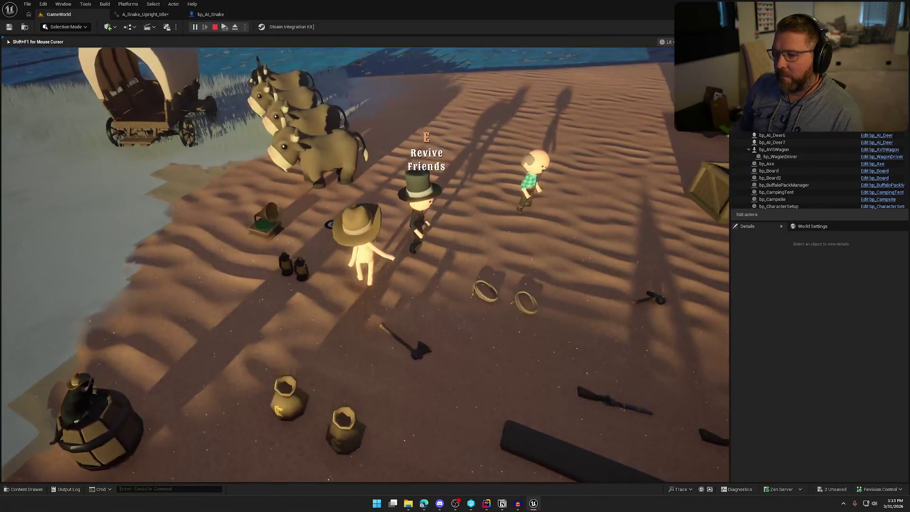
{"action": "key", "text": "e"}
{"action": "key", "text": "w"}
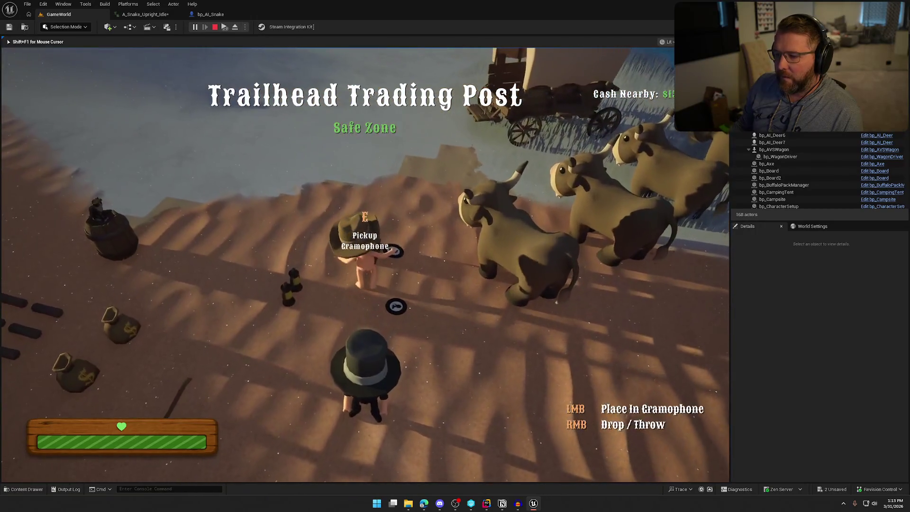